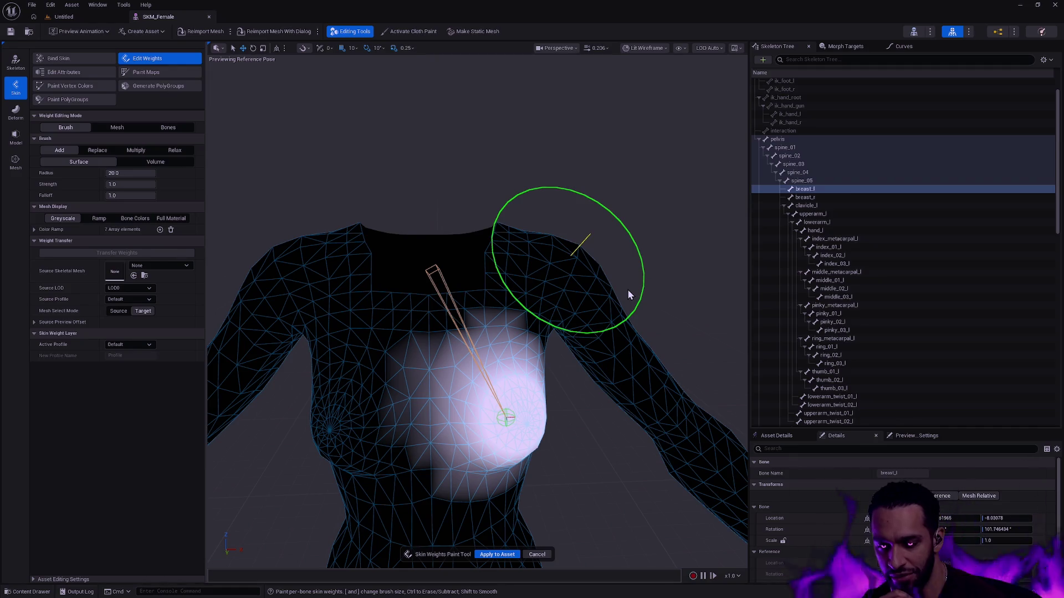
- Orbit around the wireframe SKM_Female body, then bring up the Body folder's asset browser
mouse_move(475, 309)
mouse_down()
mouse_move(421, 313)
mouse_move(388, 333)
mouse_move(590, 368)
mouse_up()
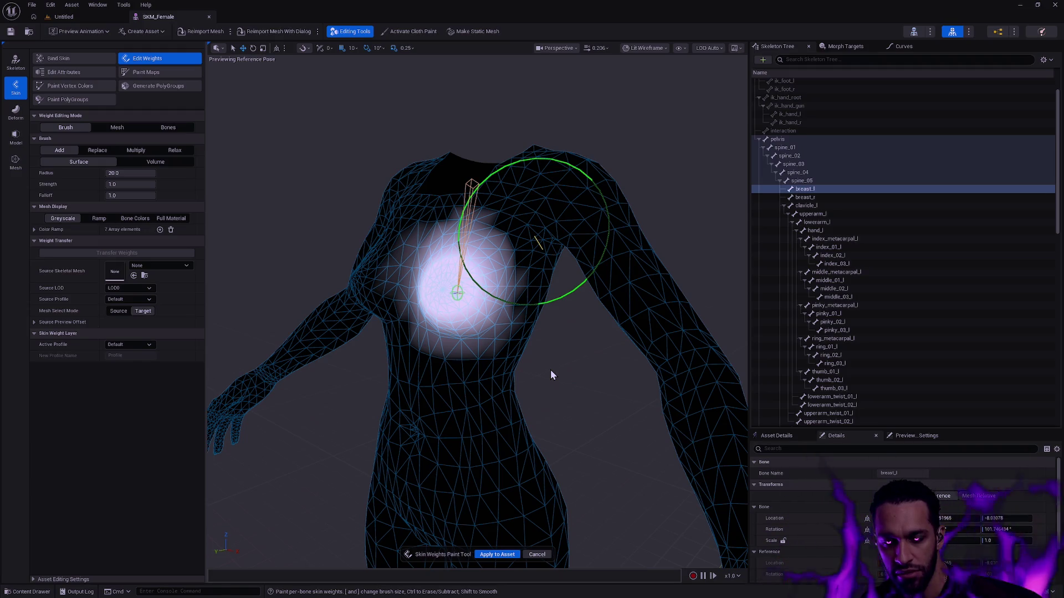
mouse_move(546, 371)
mouse_down()
mouse_move(521, 374)
mouse_move(557, 379)
mouse_up()
mouse_move(518, 300)
mouse_down()
mouse_move(510, 357)
mouse_move(534, 357)
mouse_move(546, 380)
mouse_up()
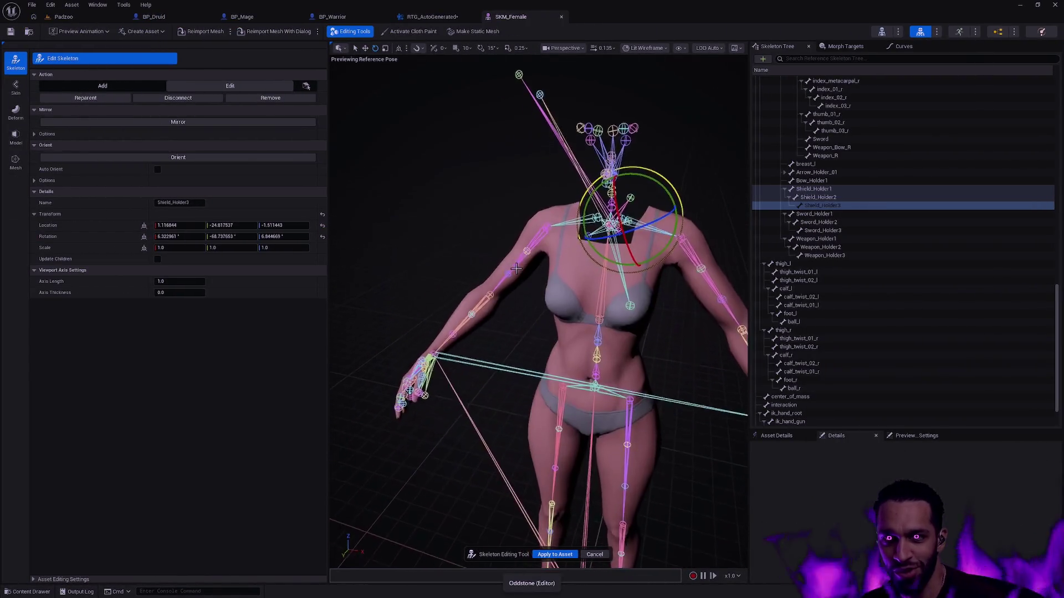
key(ctrl+space)
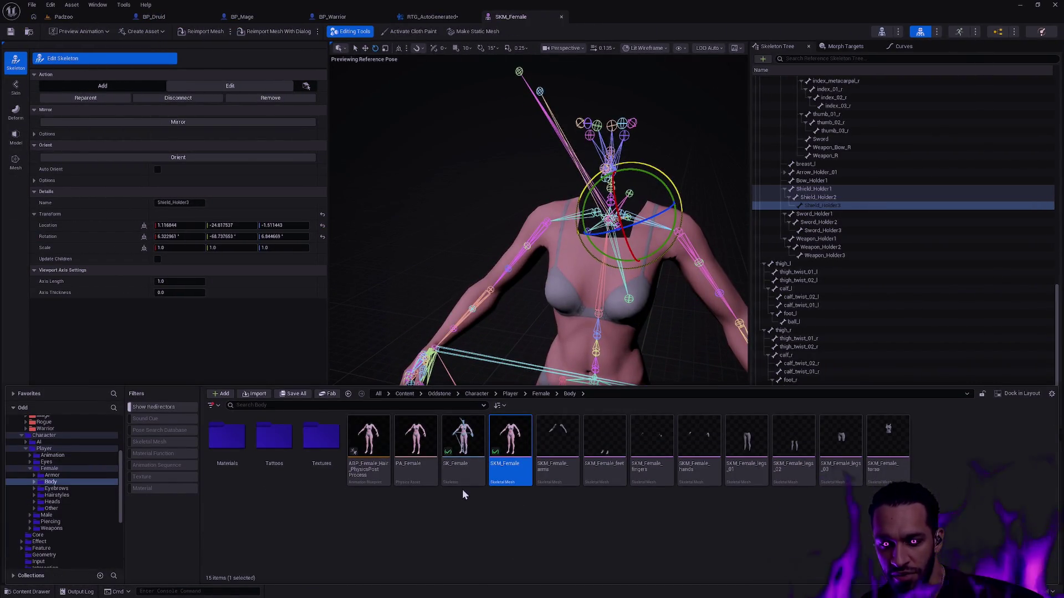
- Preview assigning SK_Male to SKM_Female, scroll its bone mapping, then close without assigning
right_click(510, 469)
mouse_move(589, 177)
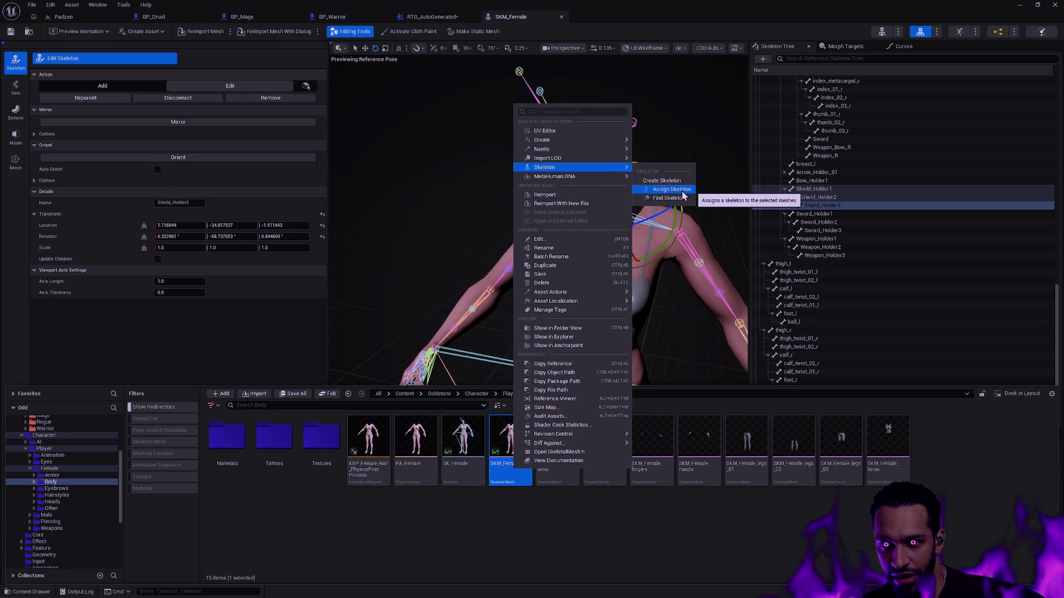
click(671, 190)
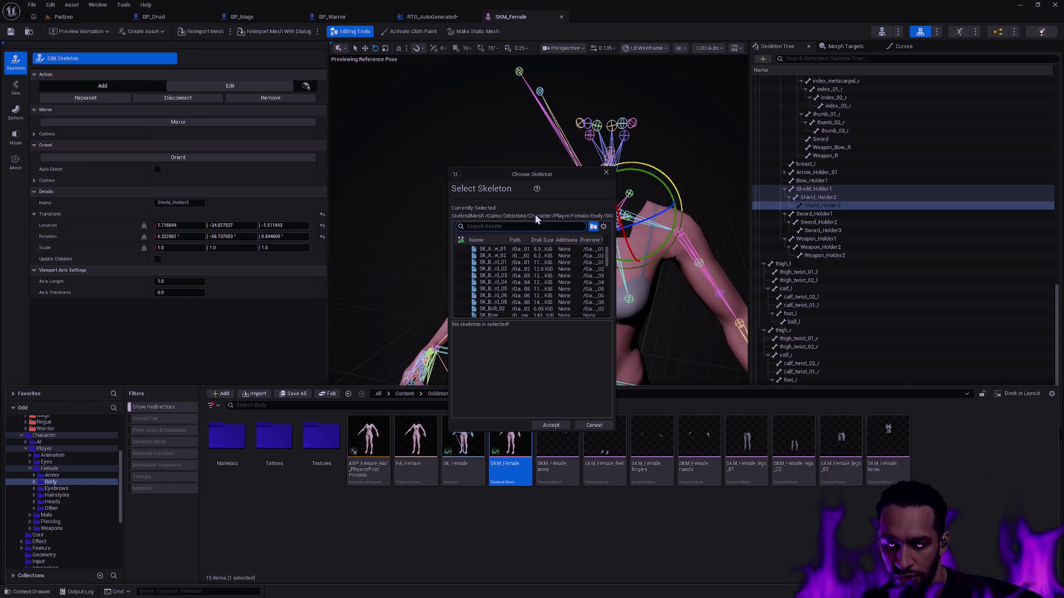
text(SK_Male)
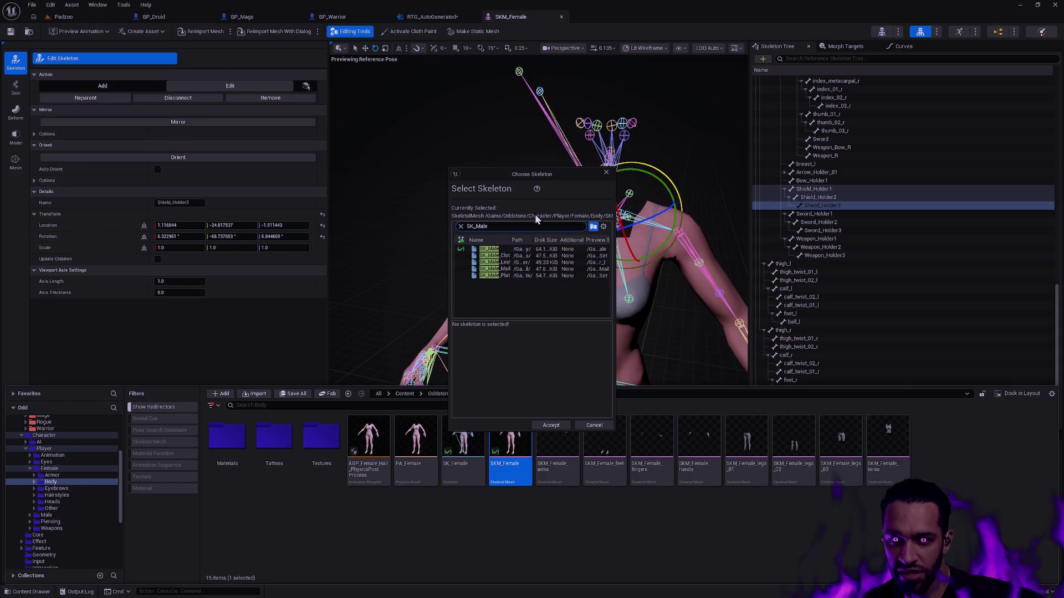
click(489, 248)
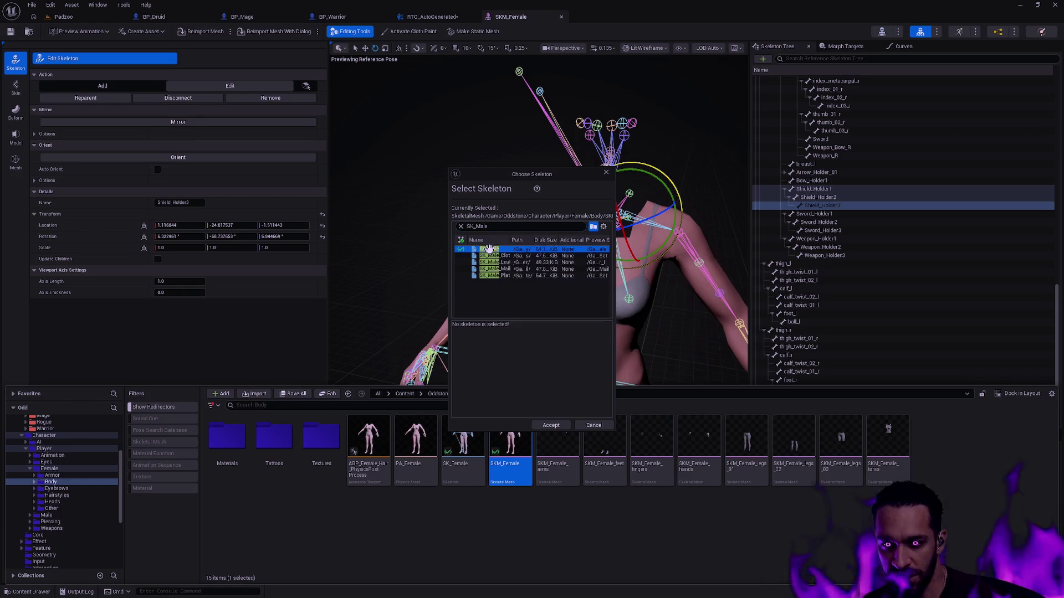
scroll(610, 347, down, 6)
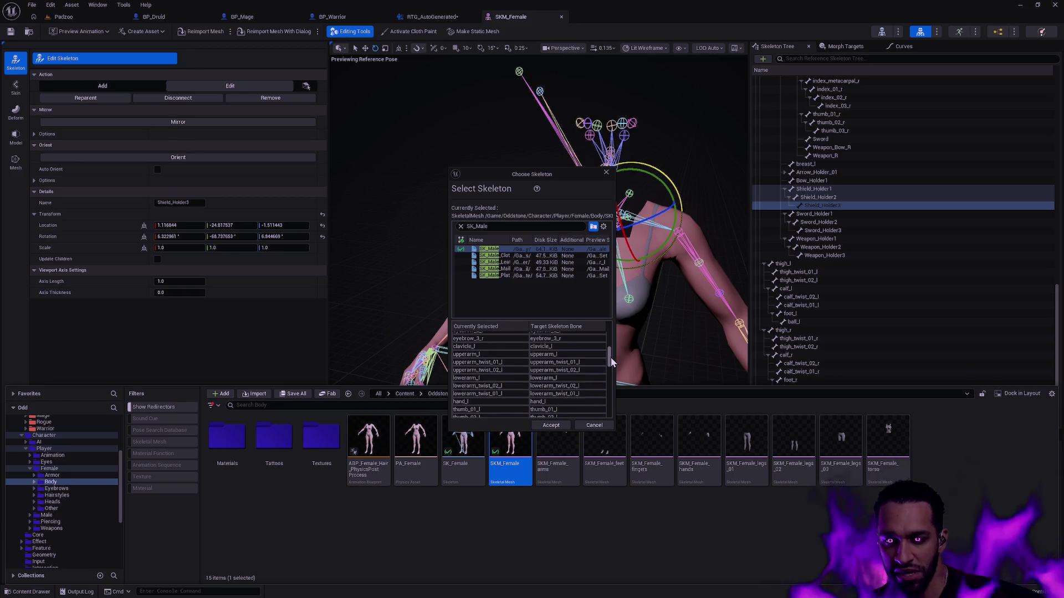
scroll(611, 358, down, 3)
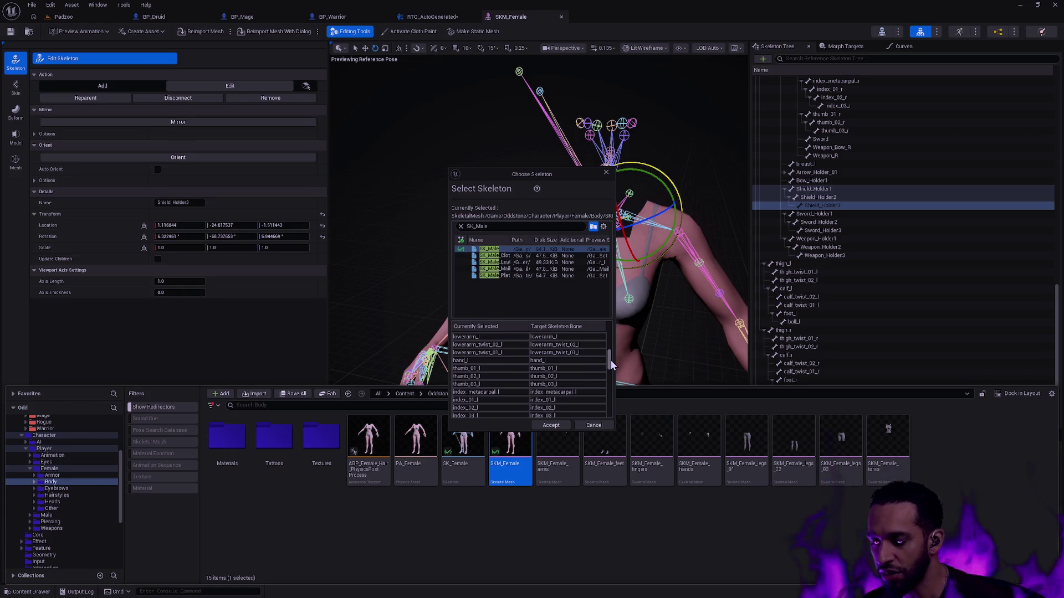
drag(543, 174, 384, 165)
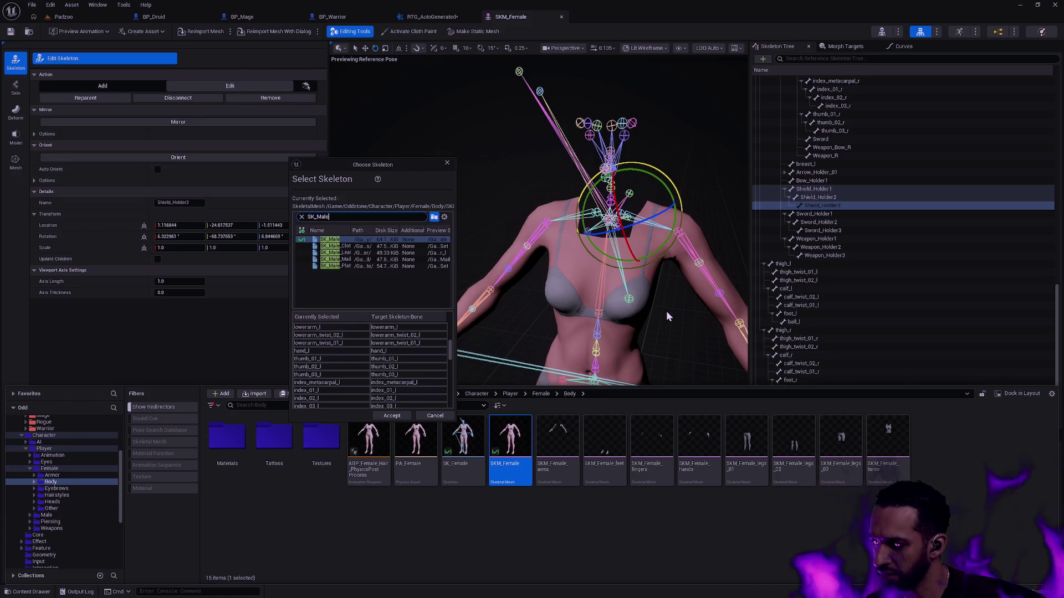
click(449, 165)
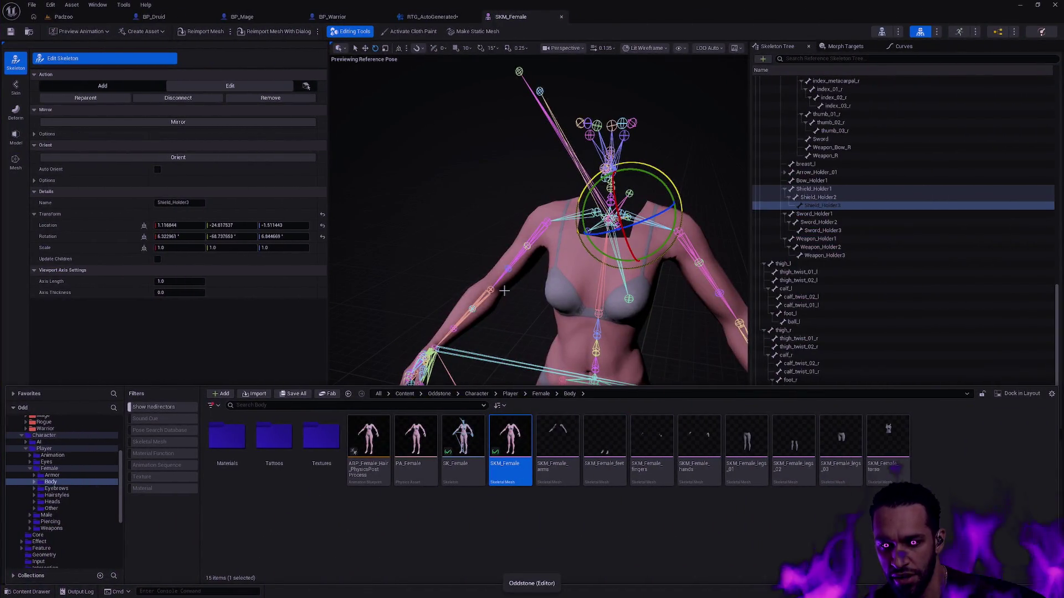
- Navigate the Content Browser back from the Female Body folder to the Player folder
right_click(511, 450)
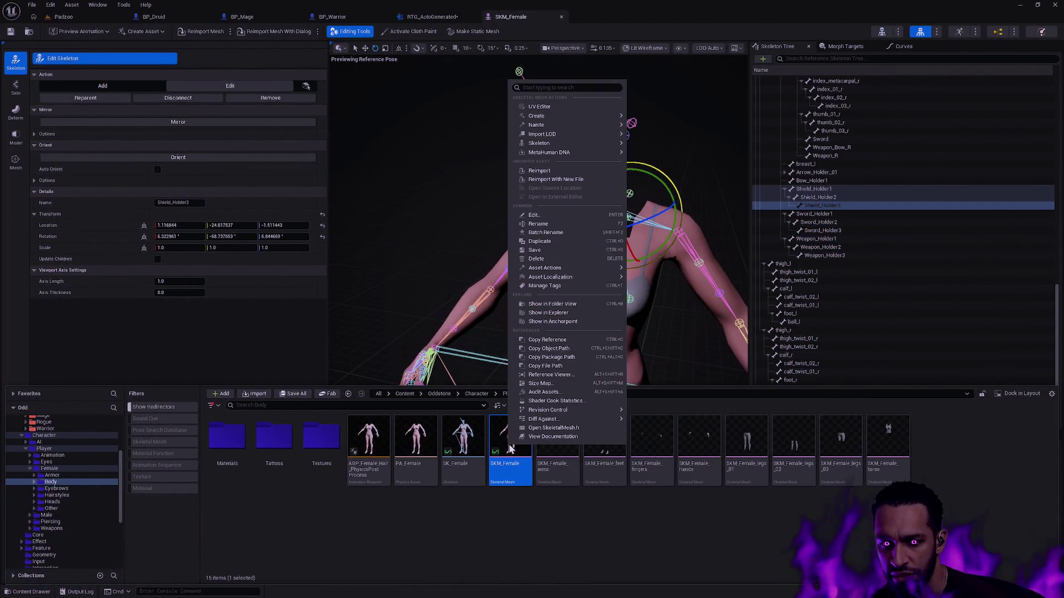
click(769, 494)
key(alt+Left)
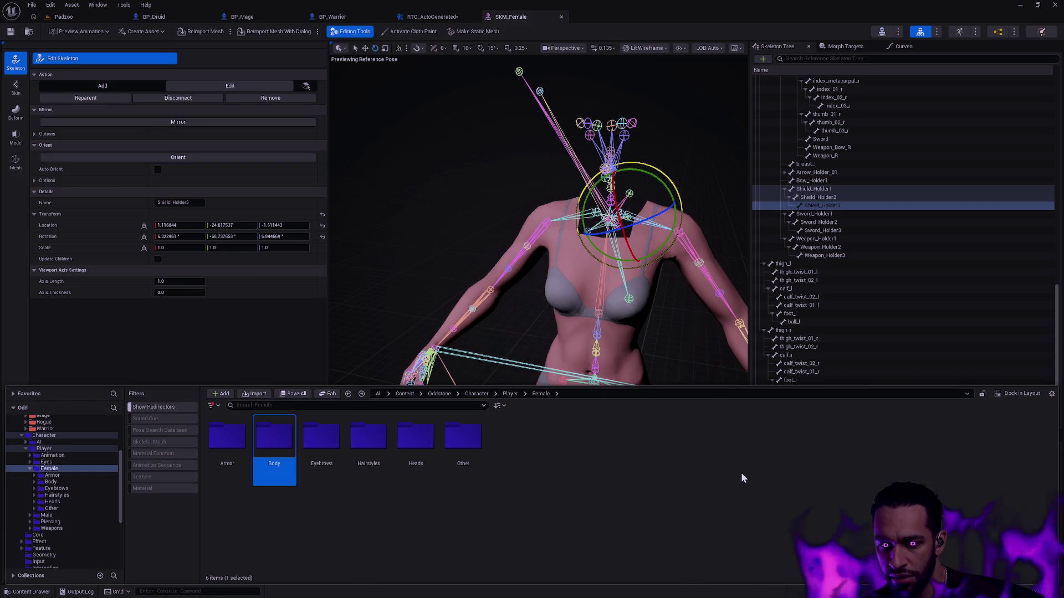
key(alt+Left)
key(alt+Left)
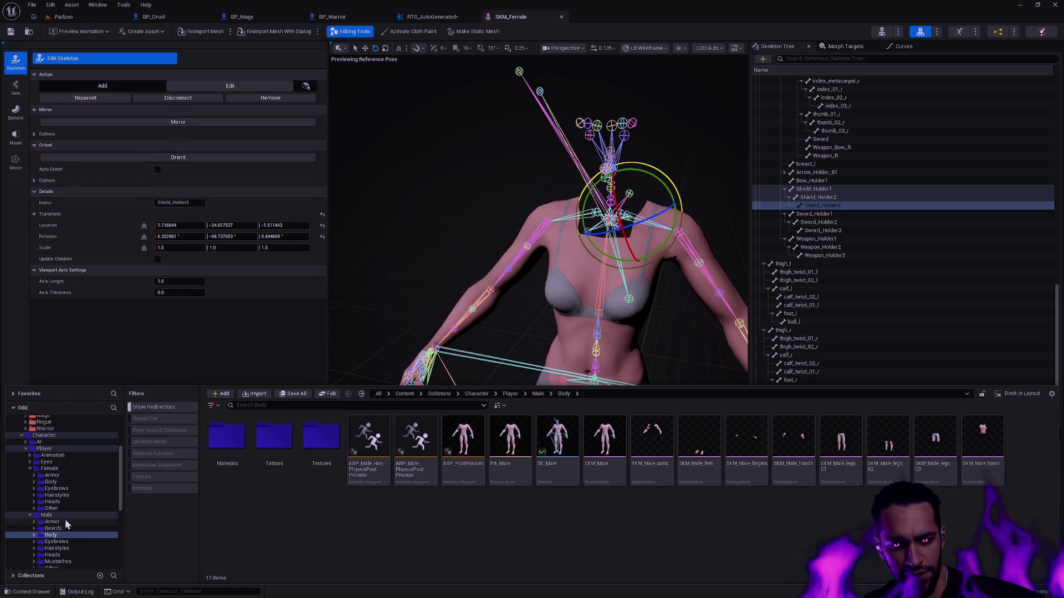
click(44, 449)
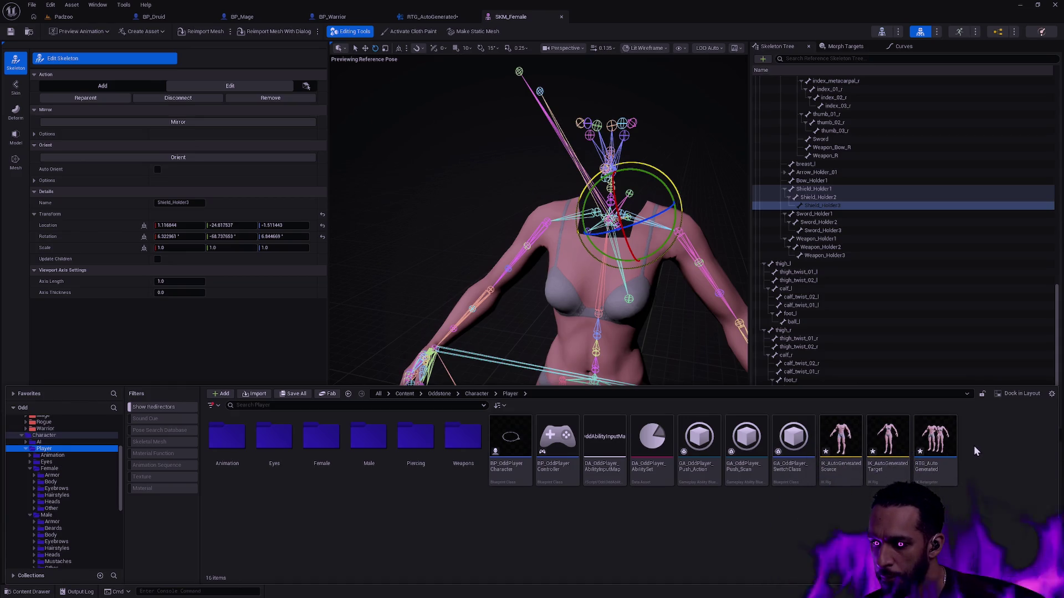
- Close the RTG_AutoGenerated editor and delete the three IK and retargeter assets
drag(973, 442, 847, 451)
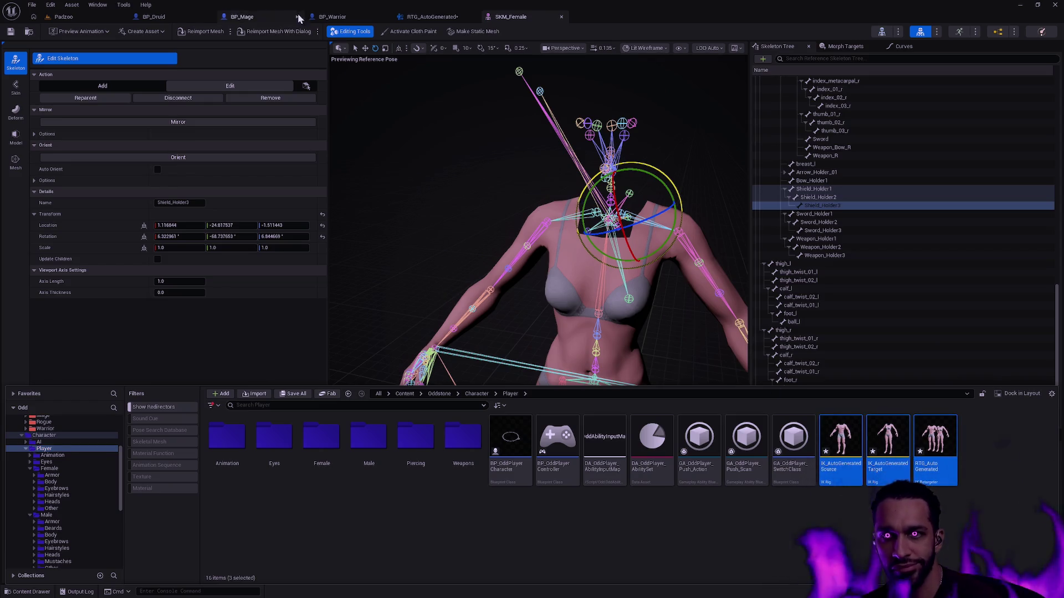
click(482, 49)
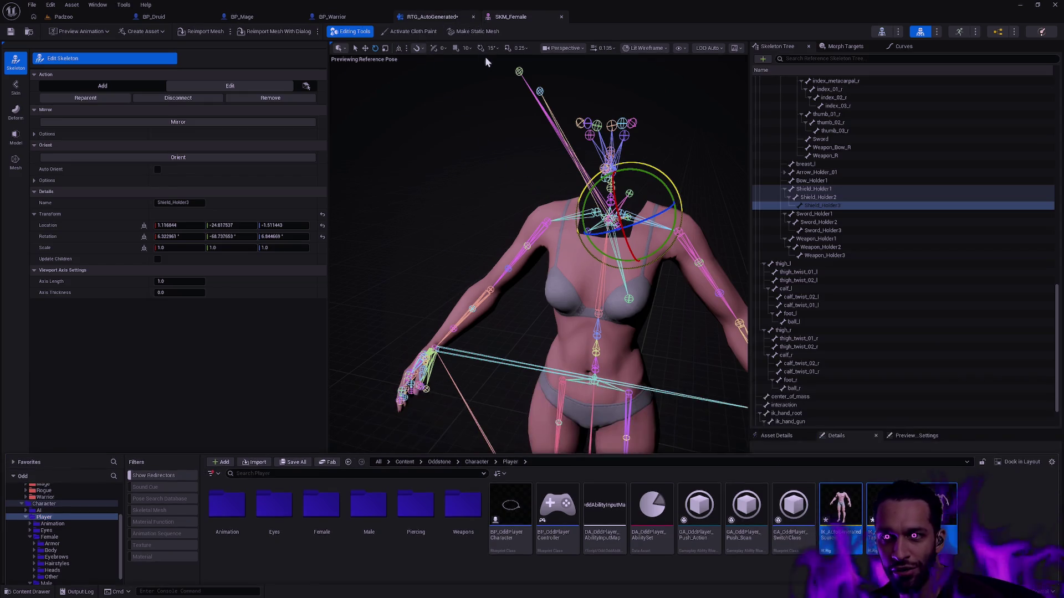
click(473, 17)
key(ctrl+space)
drag(953, 479, 832, 449)
key(Delete)
click(494, 437)
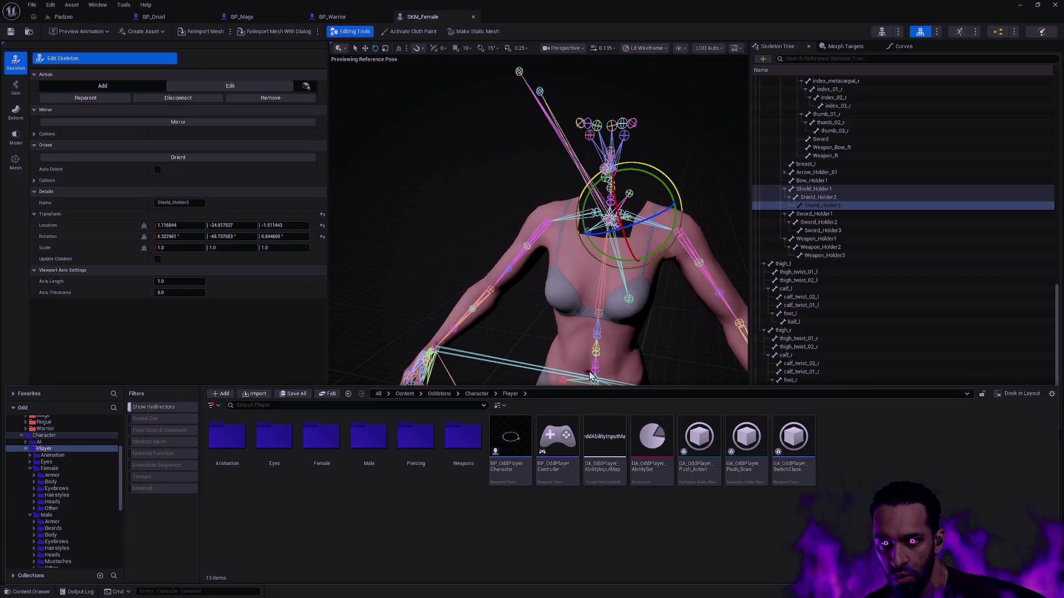
- Close the SKM_Female editor and open the Female Body folder in the Content Browser
click(473, 17)
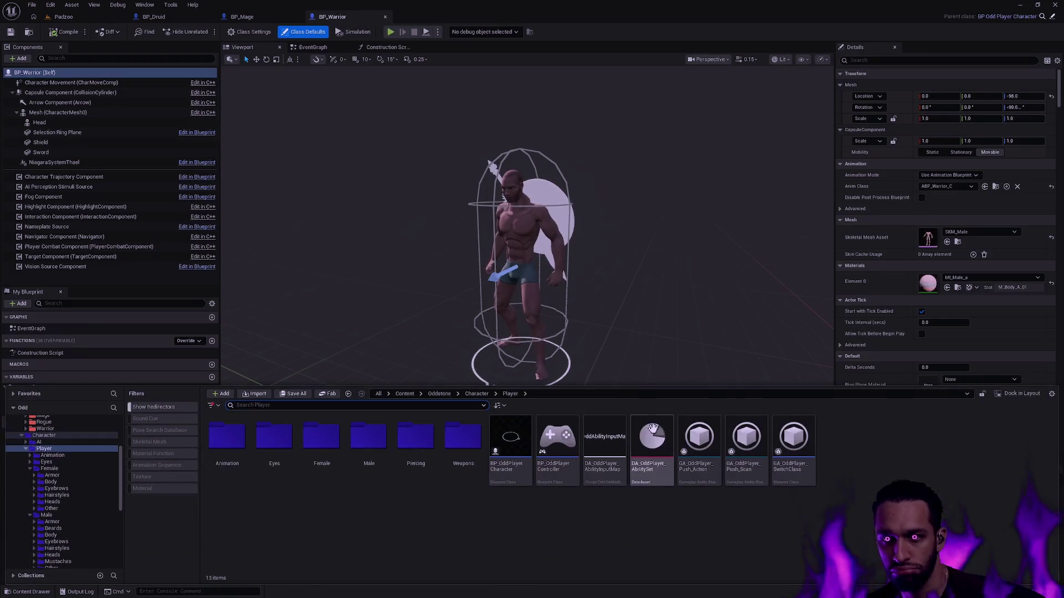
key(alt+Left)
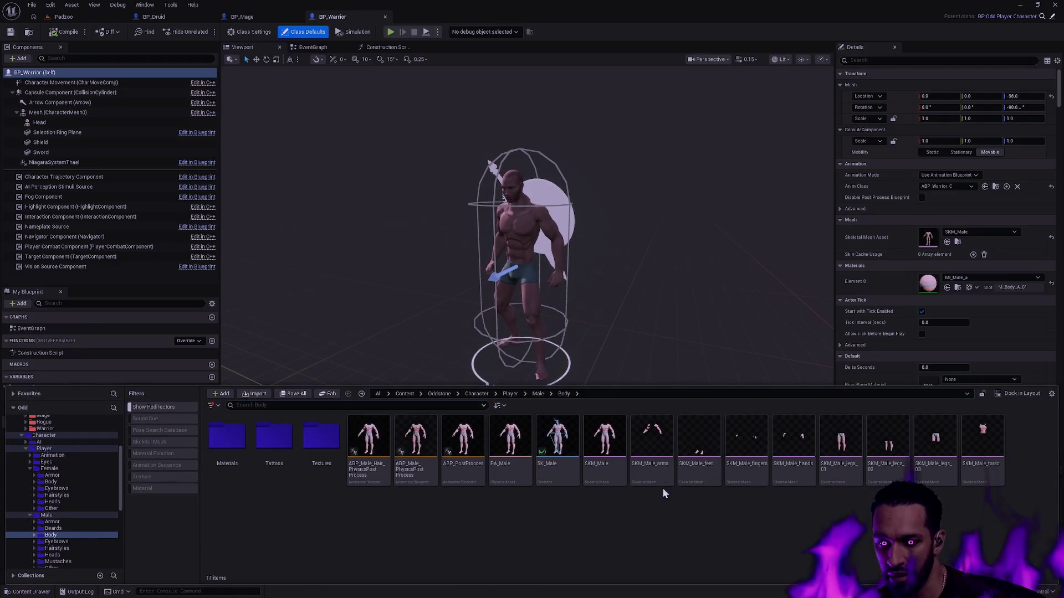
click(29, 515)
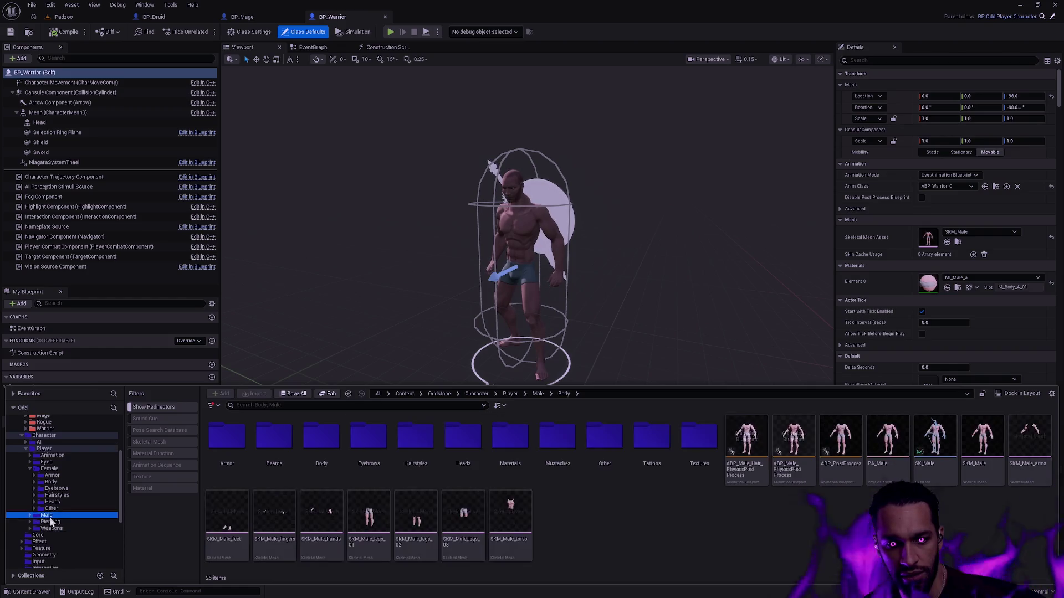
click(61, 469)
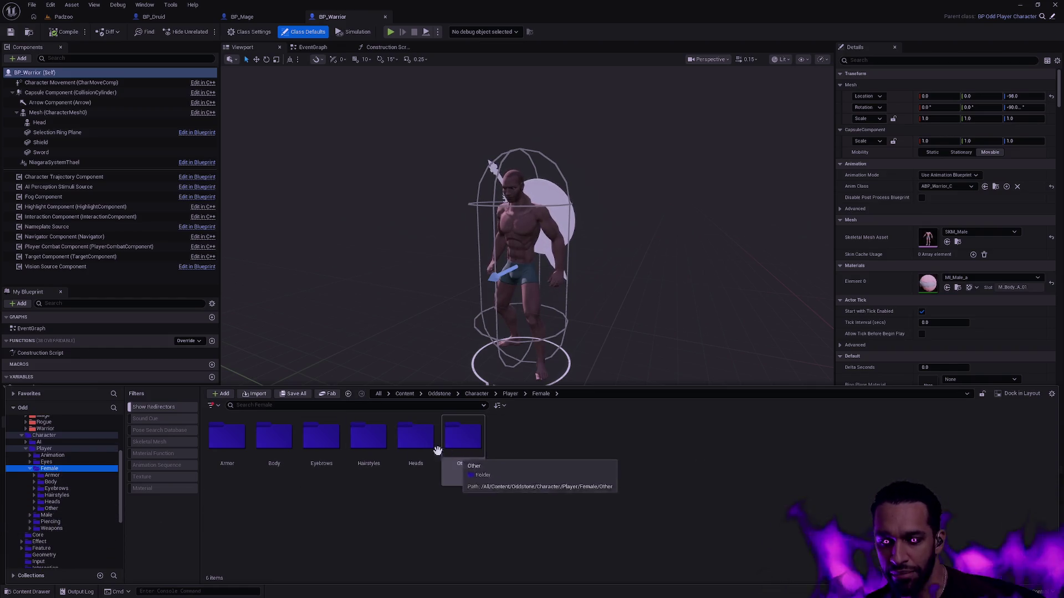
double_click(276, 435)
- Check SKM_Female's actions, then select the SK_Female skeleton and start deleting it
right_click(511, 443)
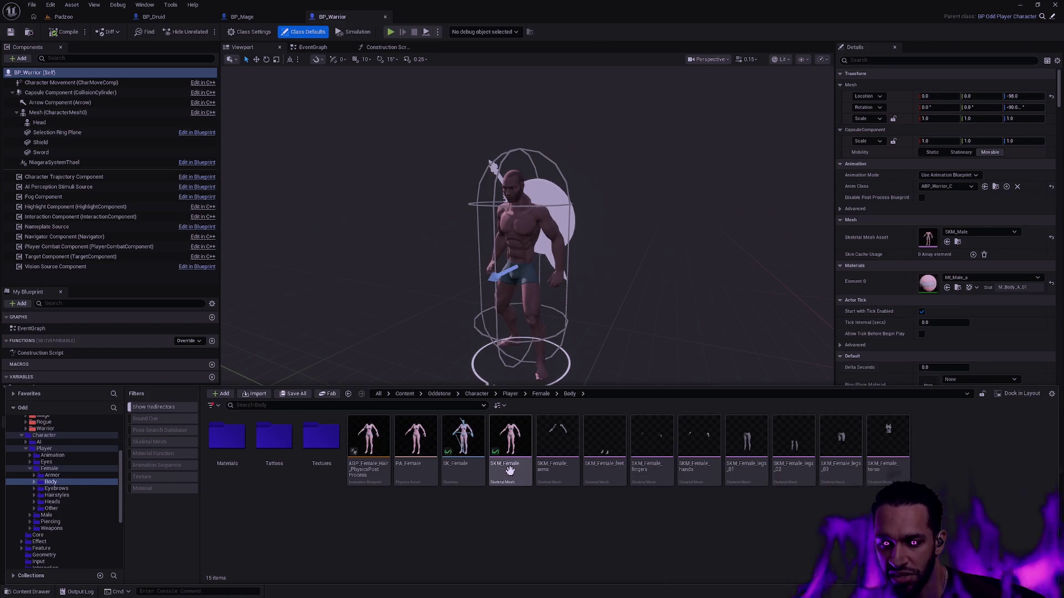
mouse_move(586, 166)
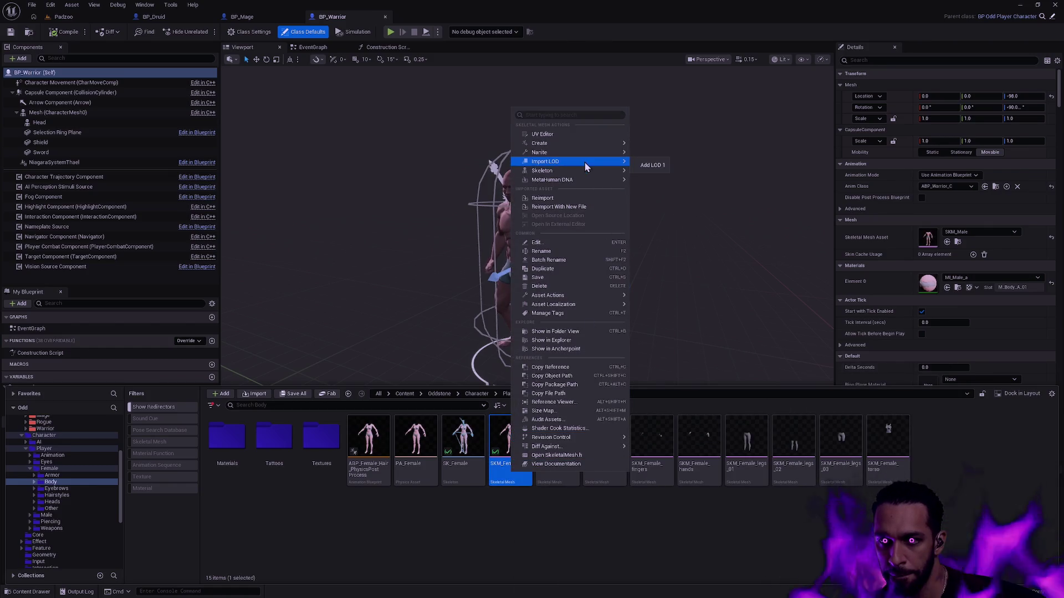
click(517, 532)
right_click(510, 443)
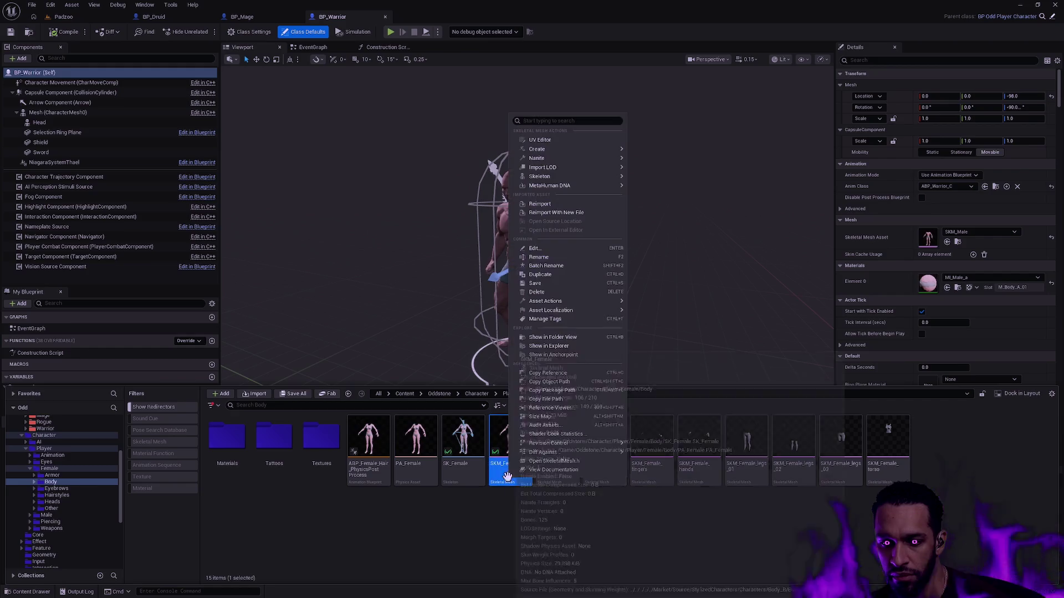
click(508, 511)
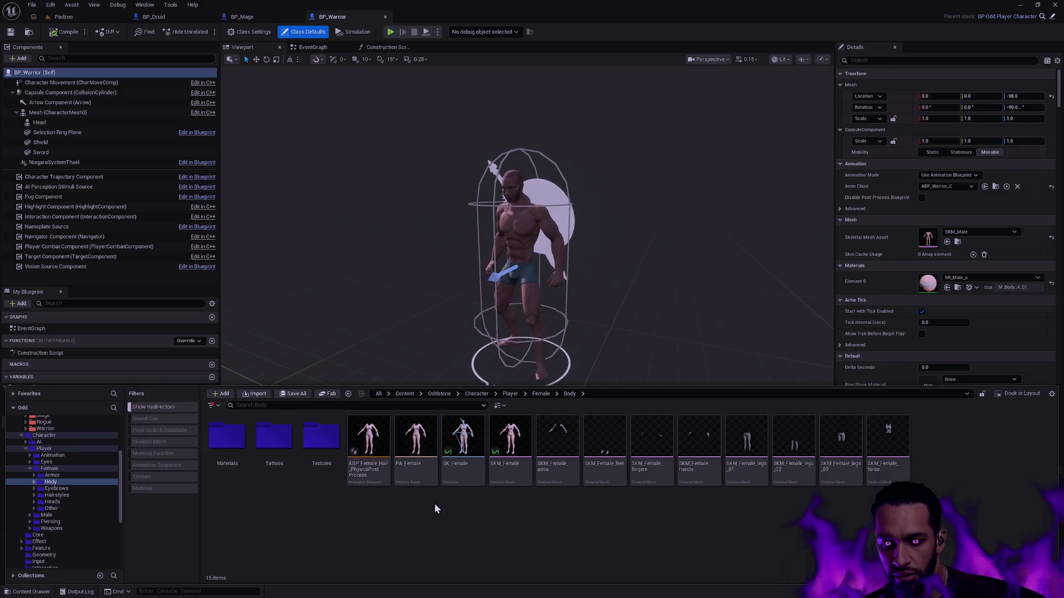
click(457, 468)
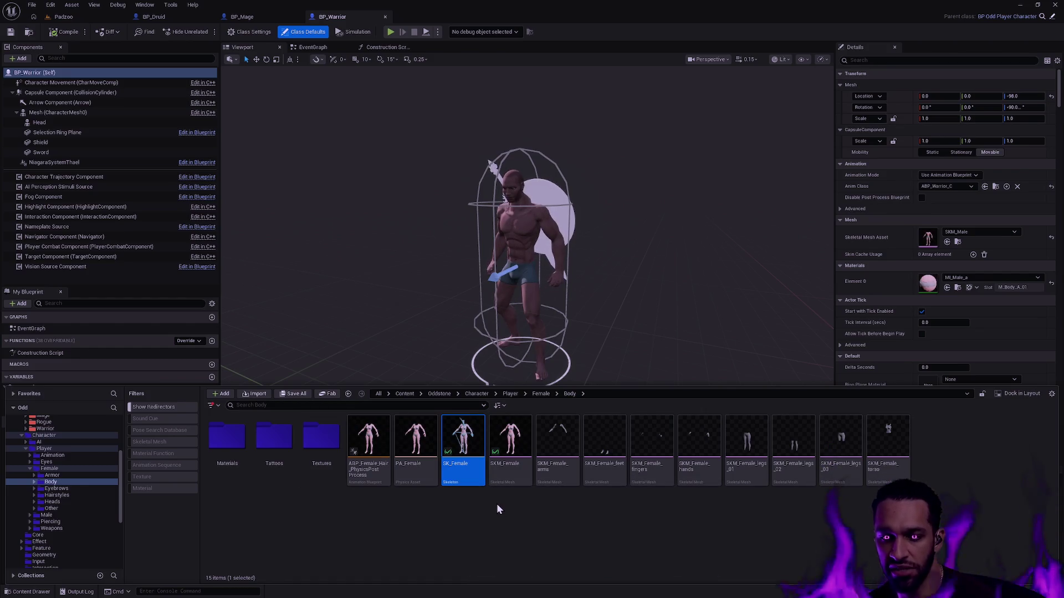
key(Delete)
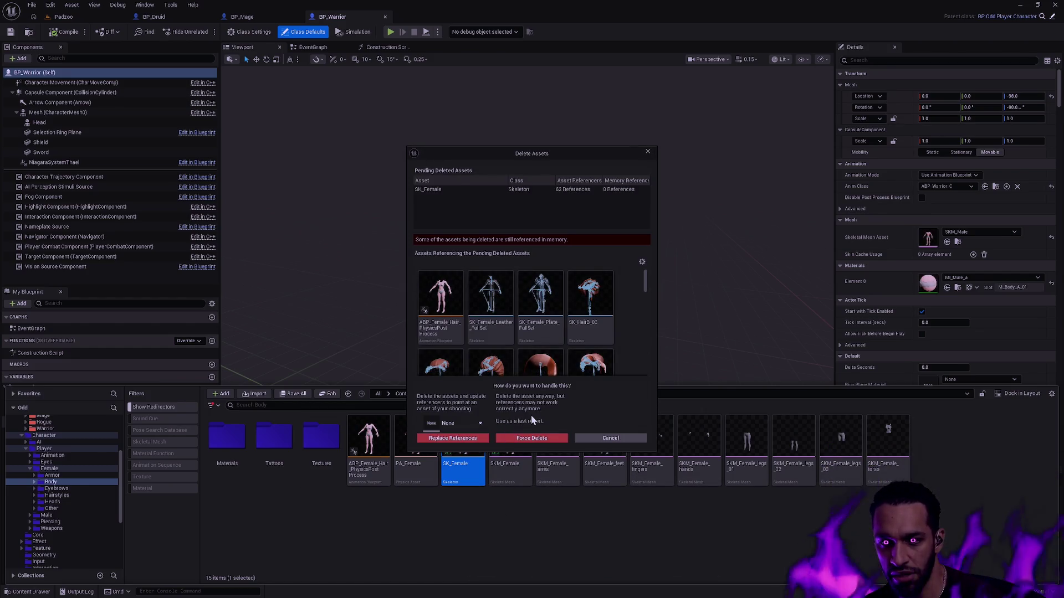
- Replace all SK_Female references with SK_Male and confirm the replacement
click(462, 424)
text(SK_Male)
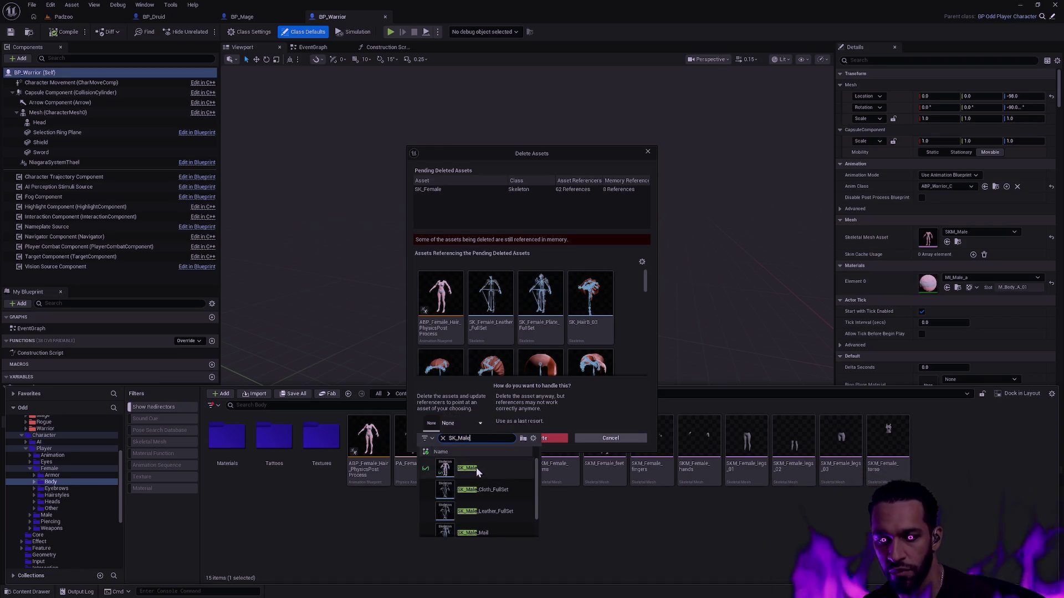
click(480, 470)
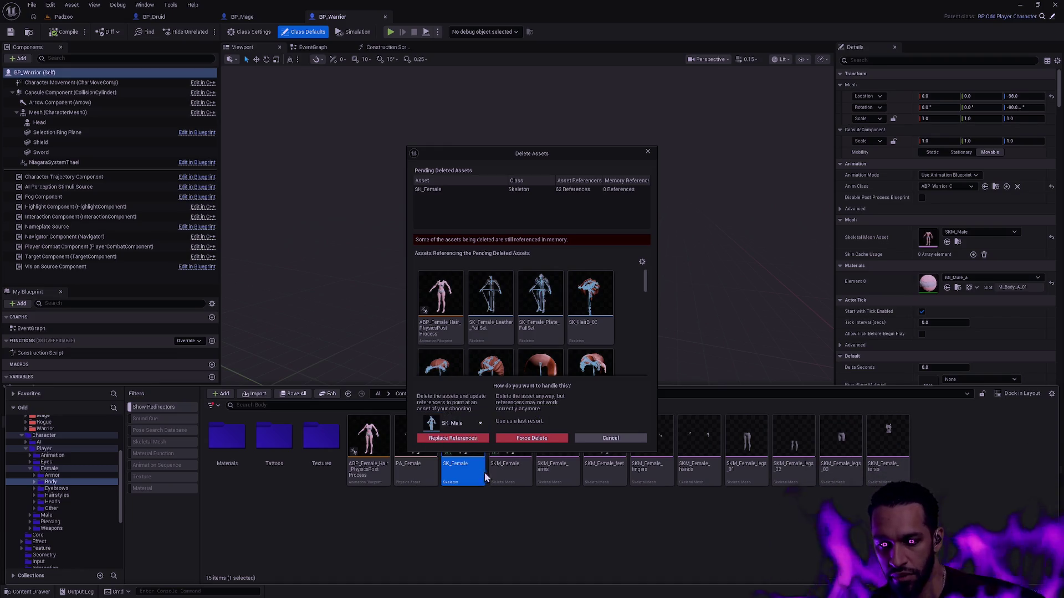
click(467, 438)
click(591, 323)
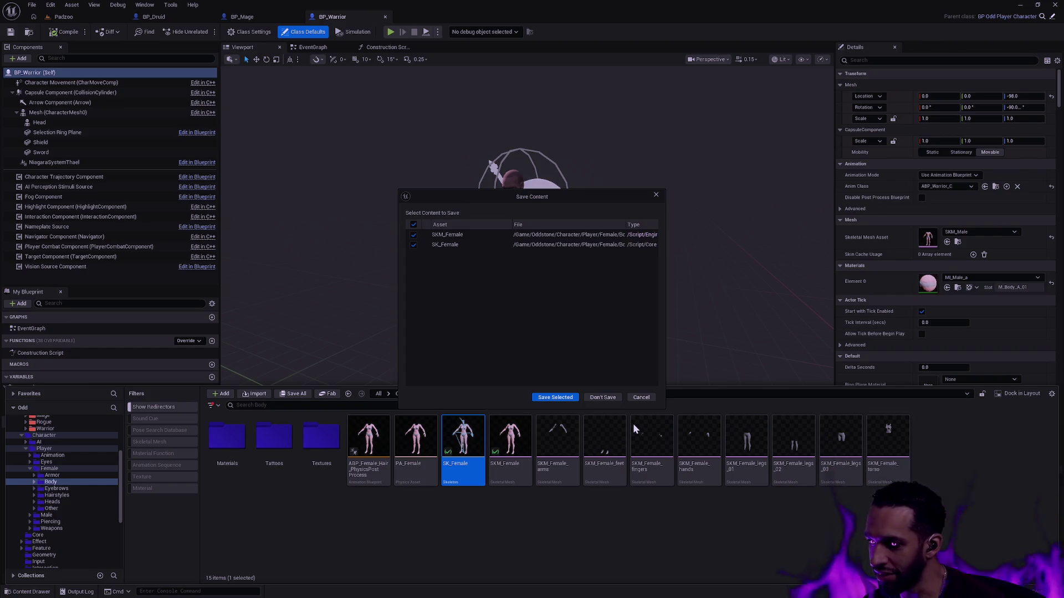
- Save the changed assets, update the Body folder's redirector references, and delete unreferenced redirectors
click(555, 398)
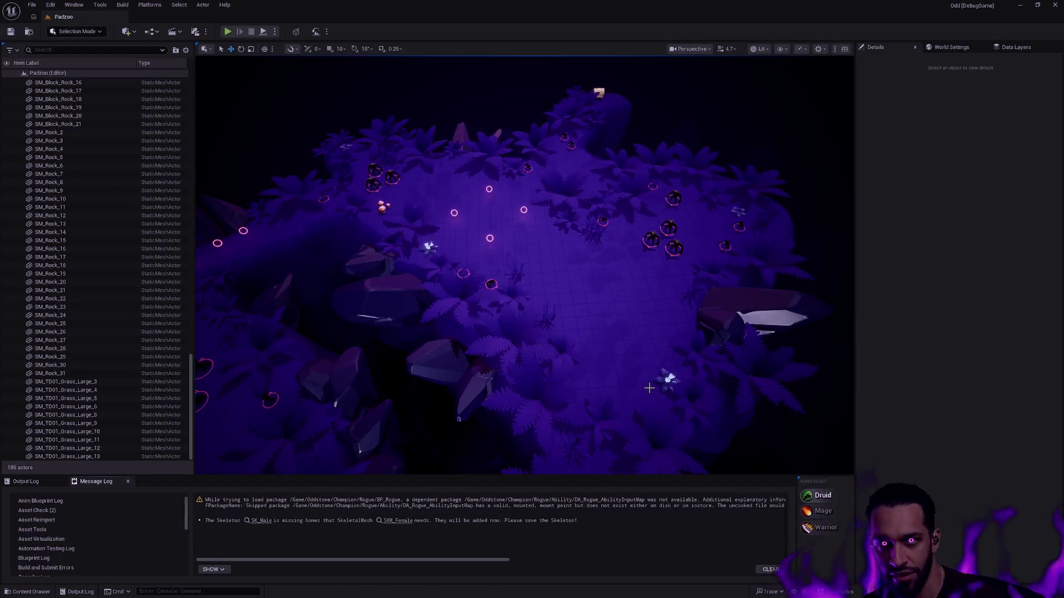
key(ctrl+space)
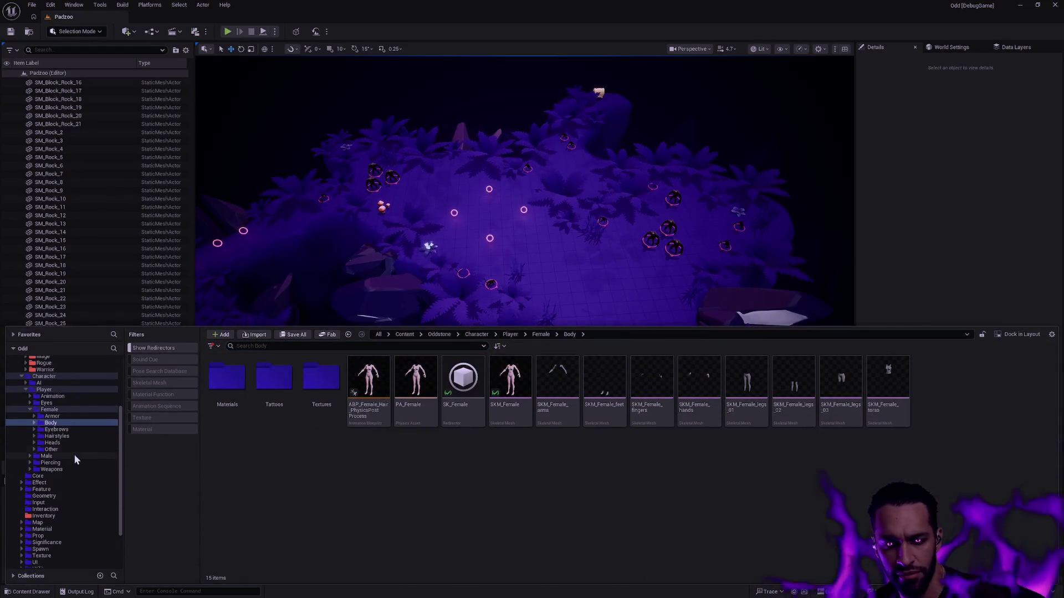
right_click(54, 425)
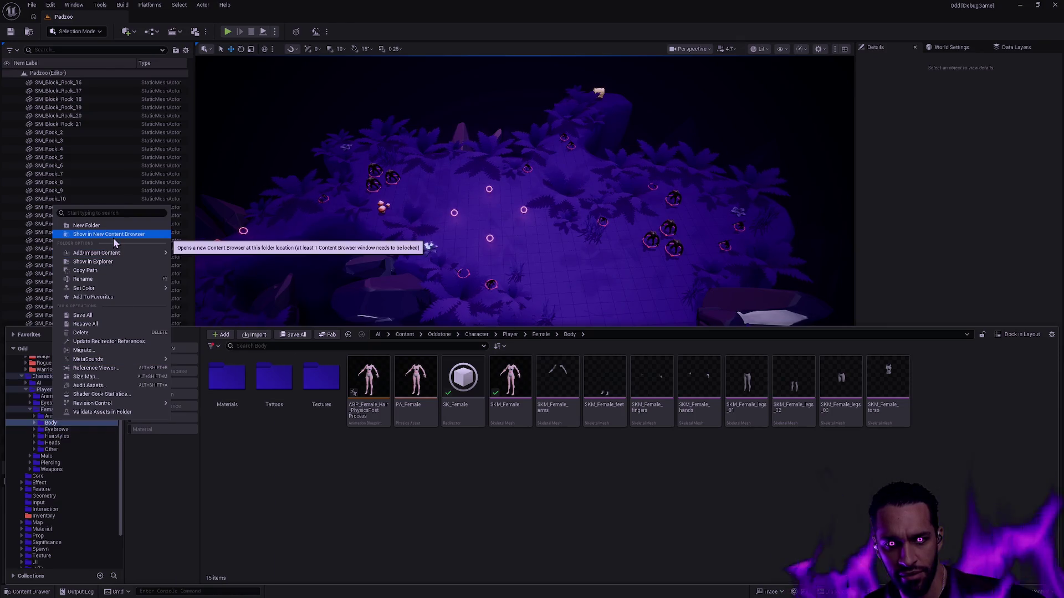
click(109, 341)
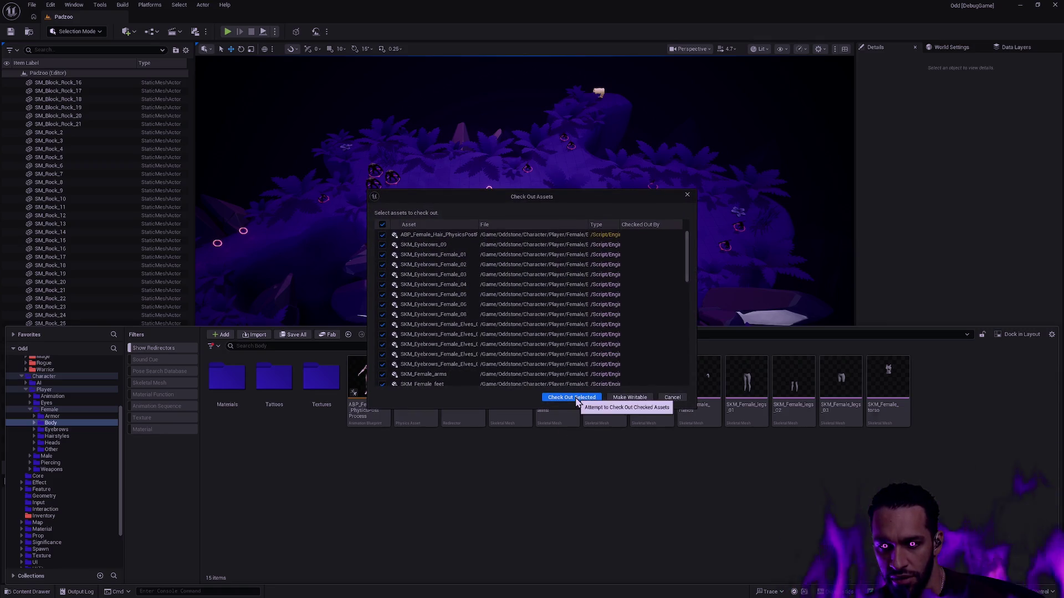
click(572, 397)
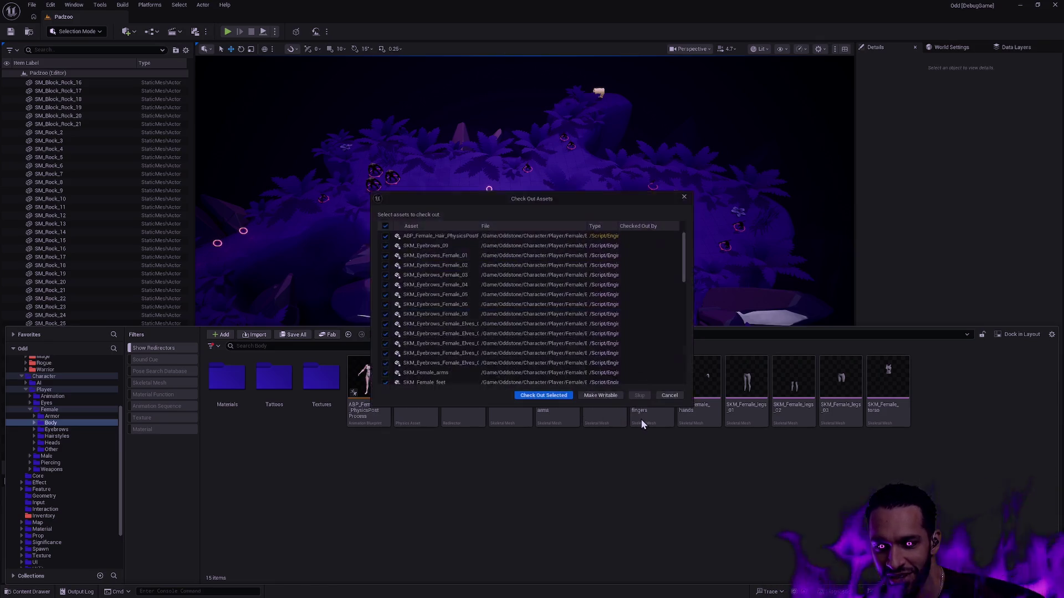
click(550, 397)
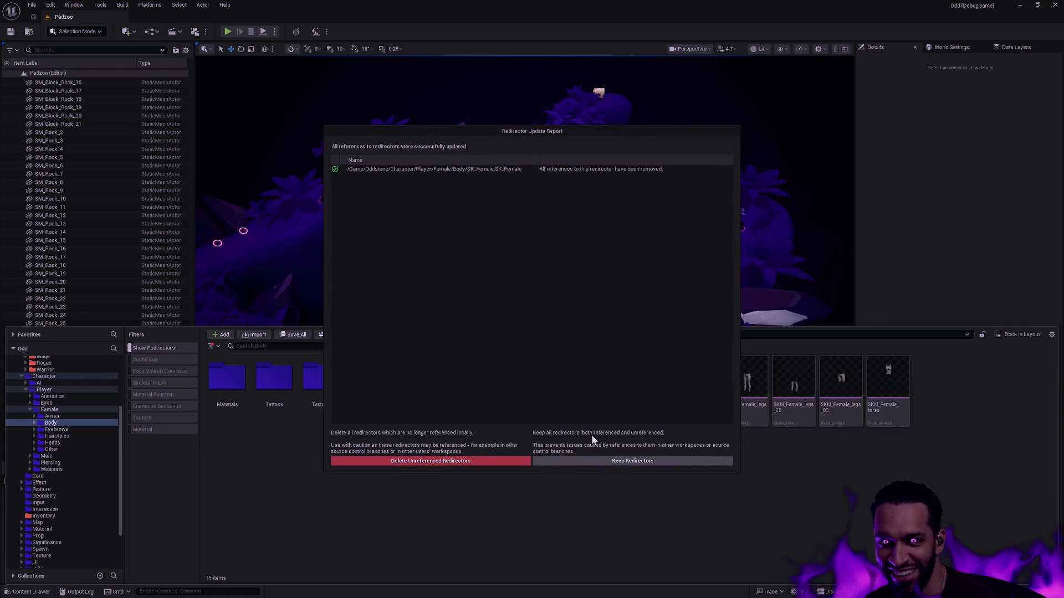
click(463, 462)
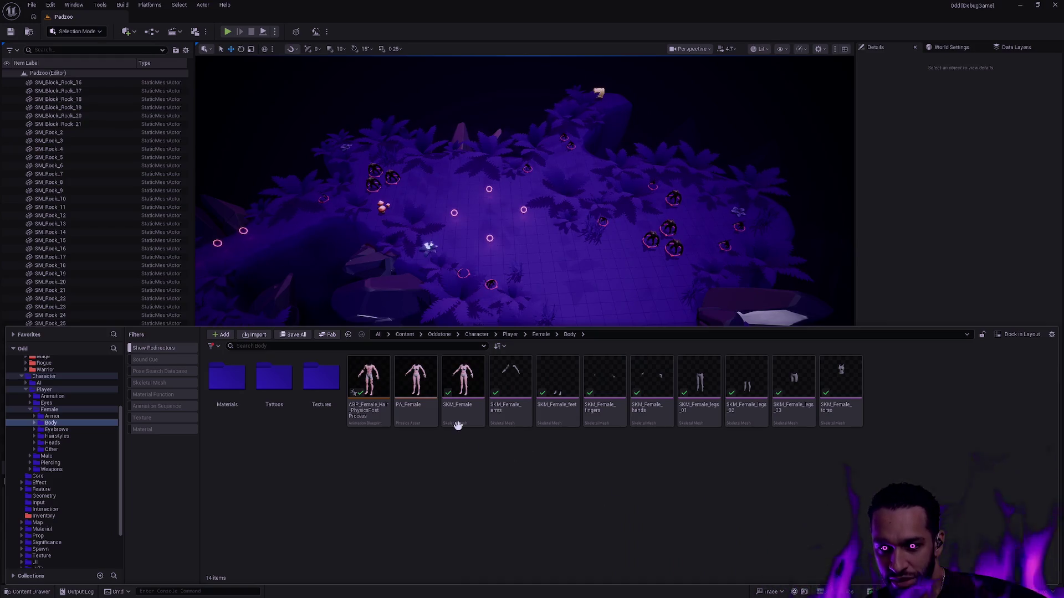
click(456, 422)
- Open SKM_Female in its mesh editor, select the breast_l bone and check the asset's options
double_click(457, 424)
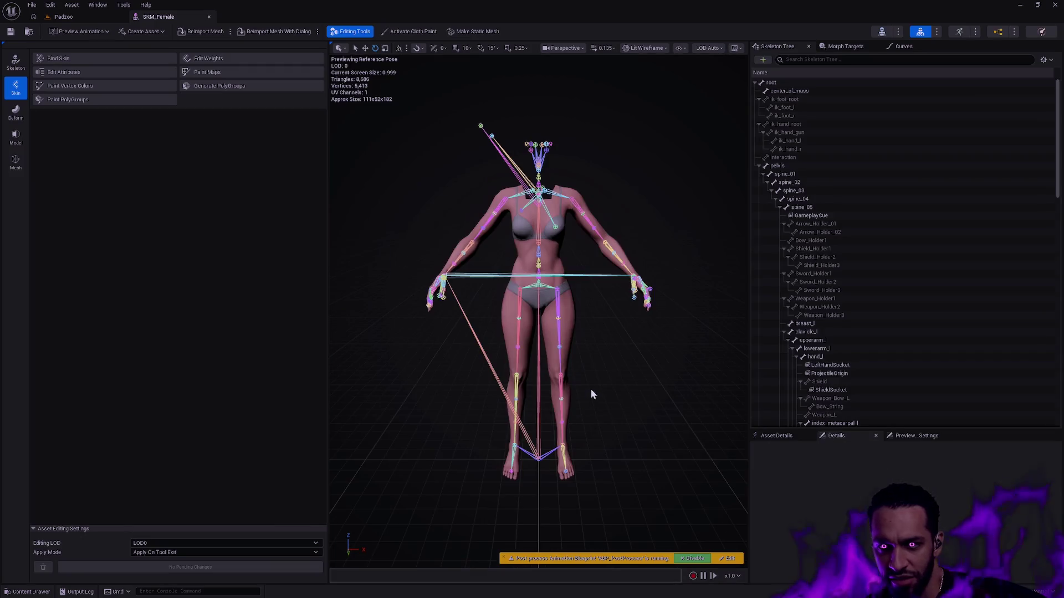
drag(625, 313, 635, 257)
click(482, 337)
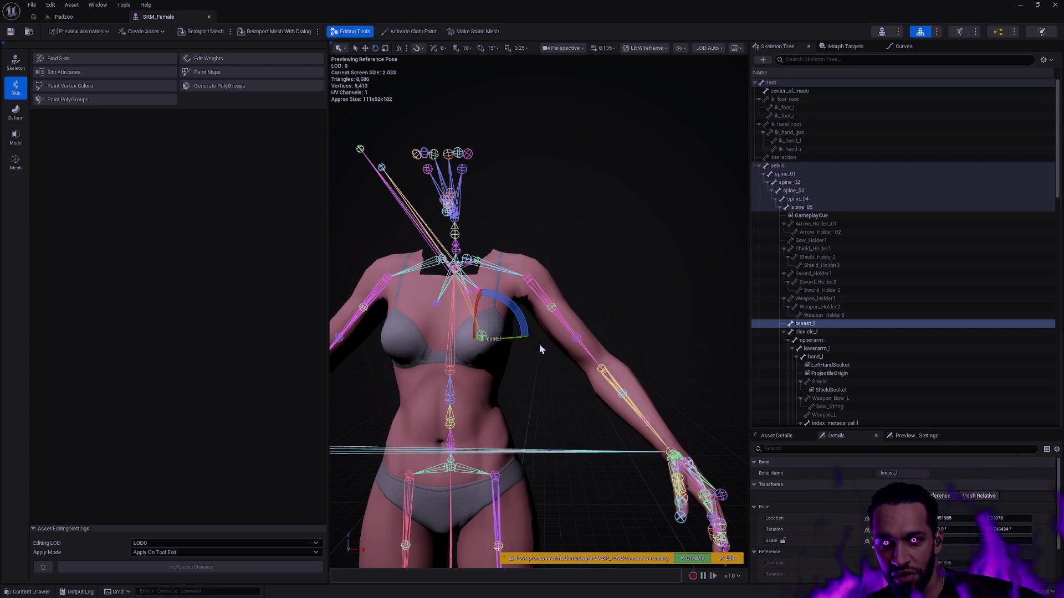
key(ctrl+space)
mouse_move(460, 474)
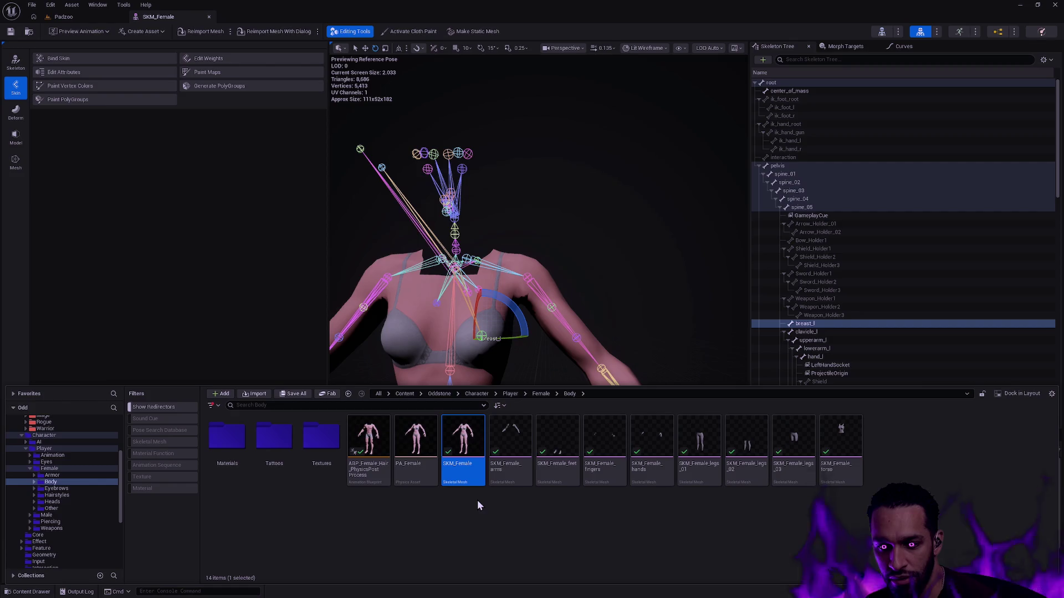
right_click(460, 470)
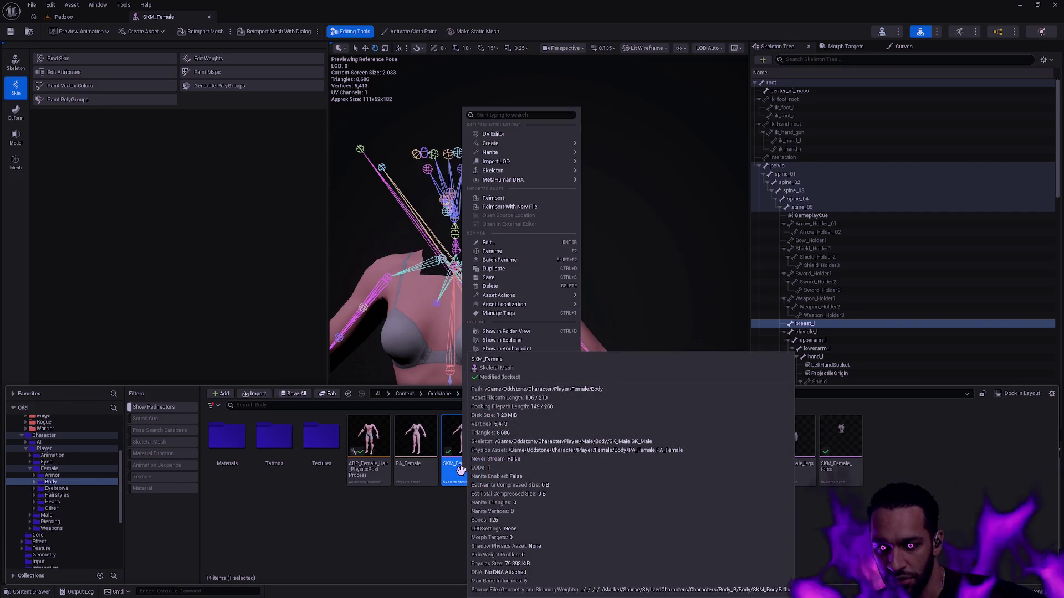
click(447, 528)
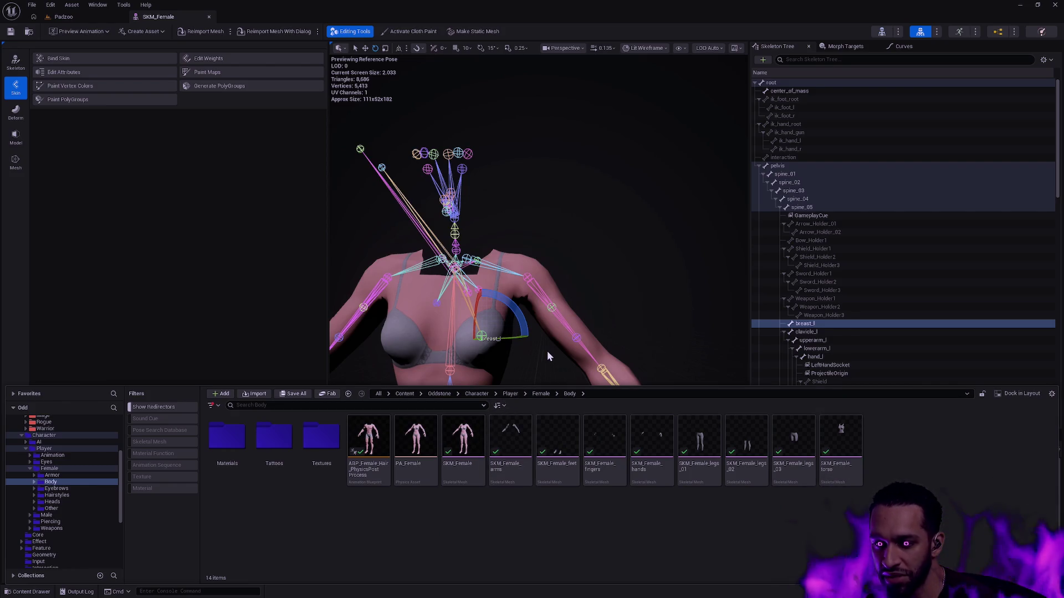
- Switch to skeleton editing mode with the breast_l bone selected
click(16, 62)
click(814, 334)
click(820, 325)
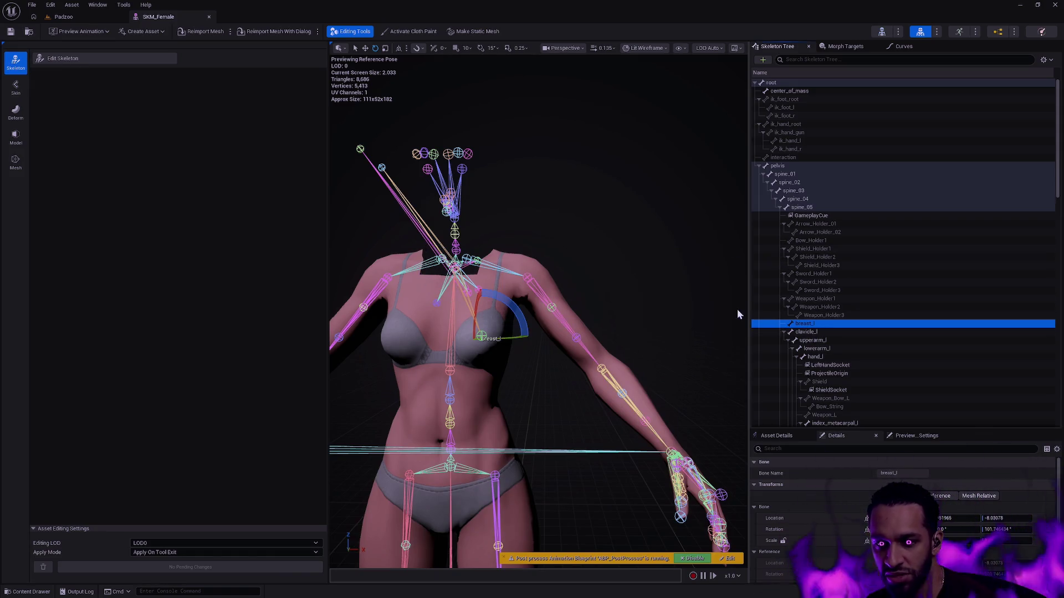
- Start editing the skeleton and remove the breast_l bone
click(81, 59)
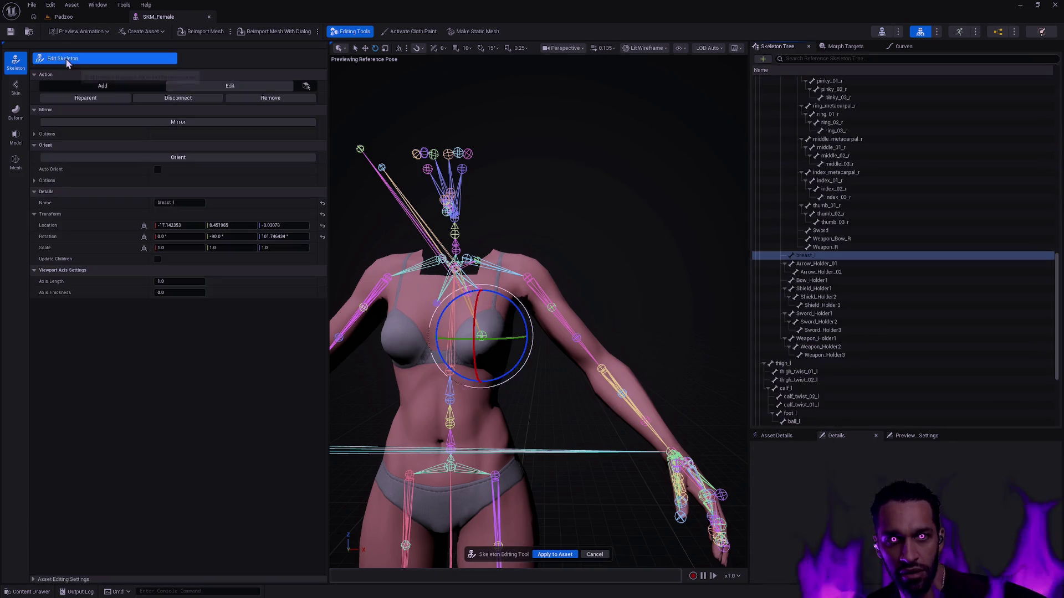
click(261, 99)
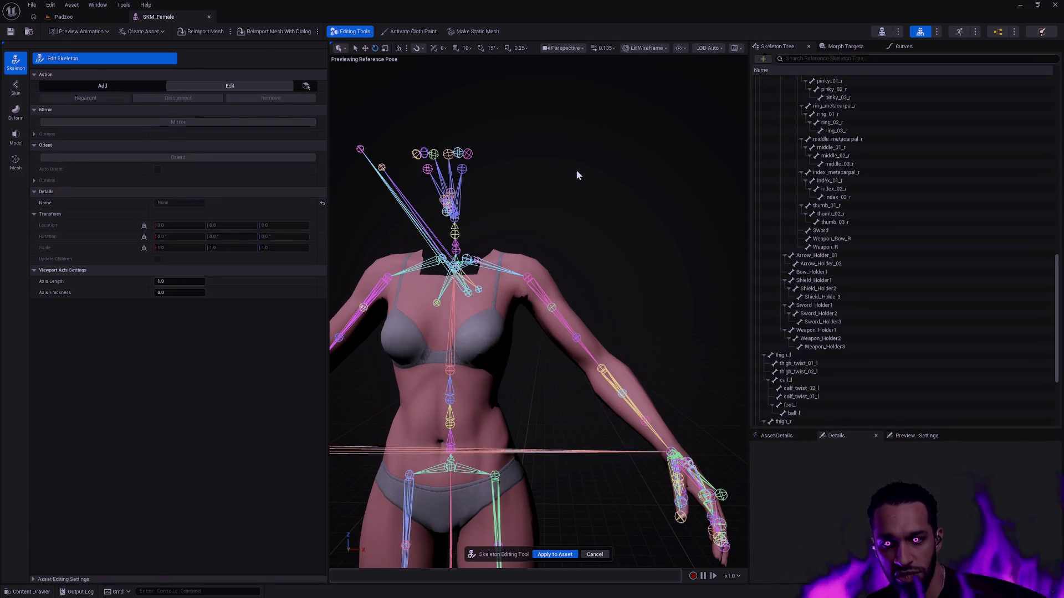
drag(576, 169, 532, 155)
mouse_move(537, 310)
mouse_down()
mouse_move(515, 307)
mouse_move(530, 308)
mouse_move(524, 343)
mouse_move(527, 299)
mouse_move(524, 319)
mouse_move(610, 347)
mouse_up()
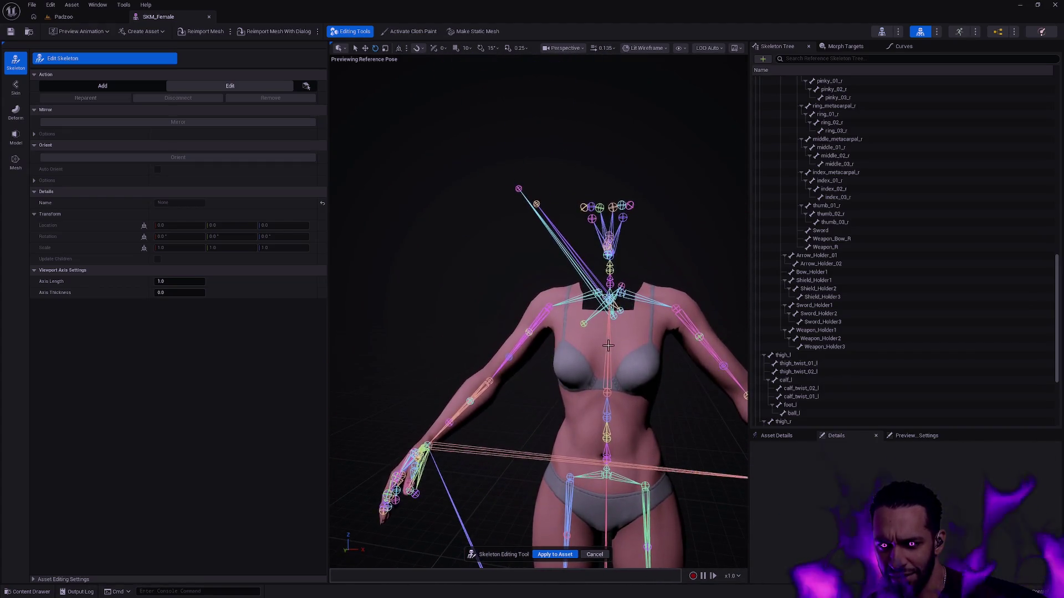
- Inspect spine_04, then apply the skeleton edit to SKM_Female and save it
click(610, 346)
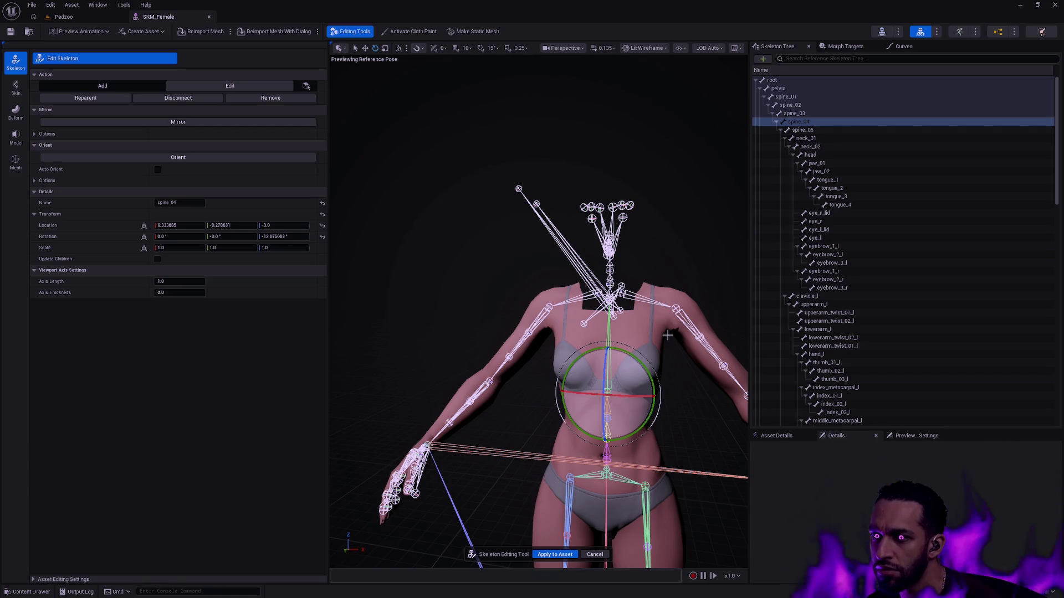
click(702, 290)
mouse_move(702, 291)
mouse_down()
mouse_move(660, 296)
mouse_move(681, 301)
mouse_up()
click(560, 554)
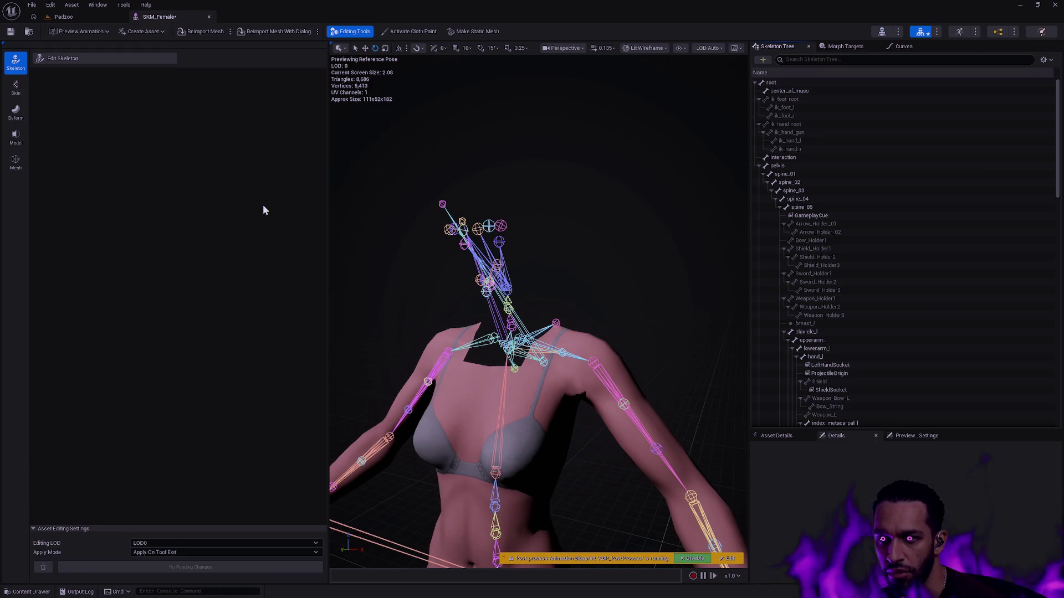
click(10, 32)
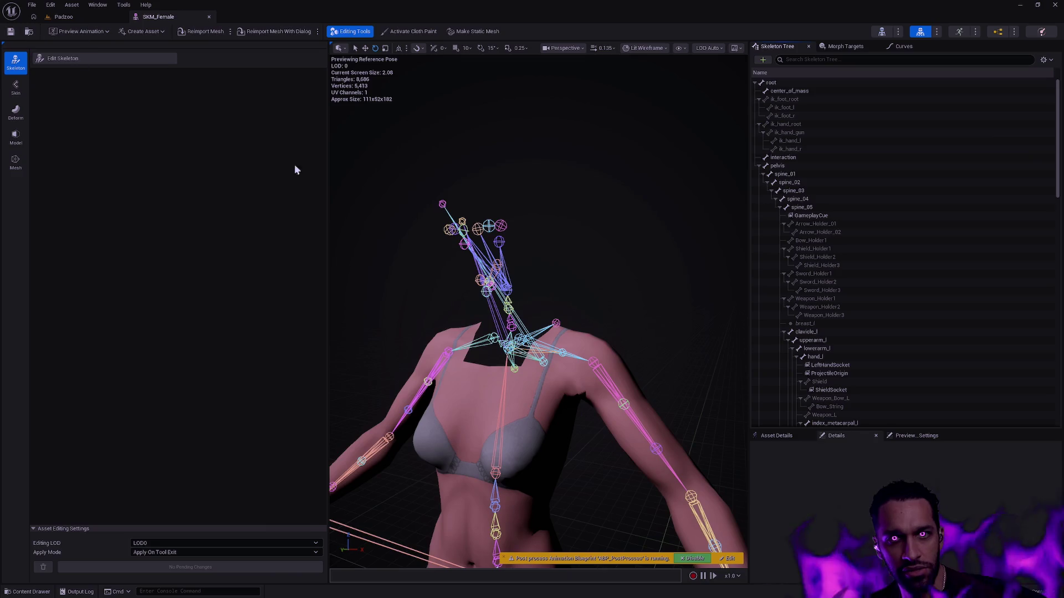
- In skin weight painting, view the spine_05, spine_04 and spine_03 weights, then exit
click(16, 87)
click(246, 59)
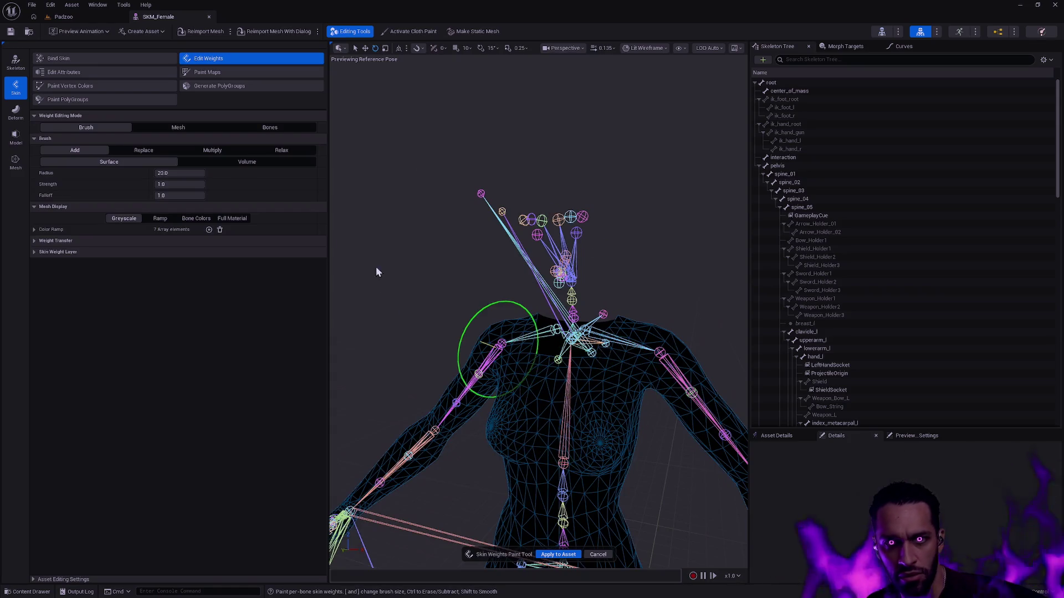
click(810, 208)
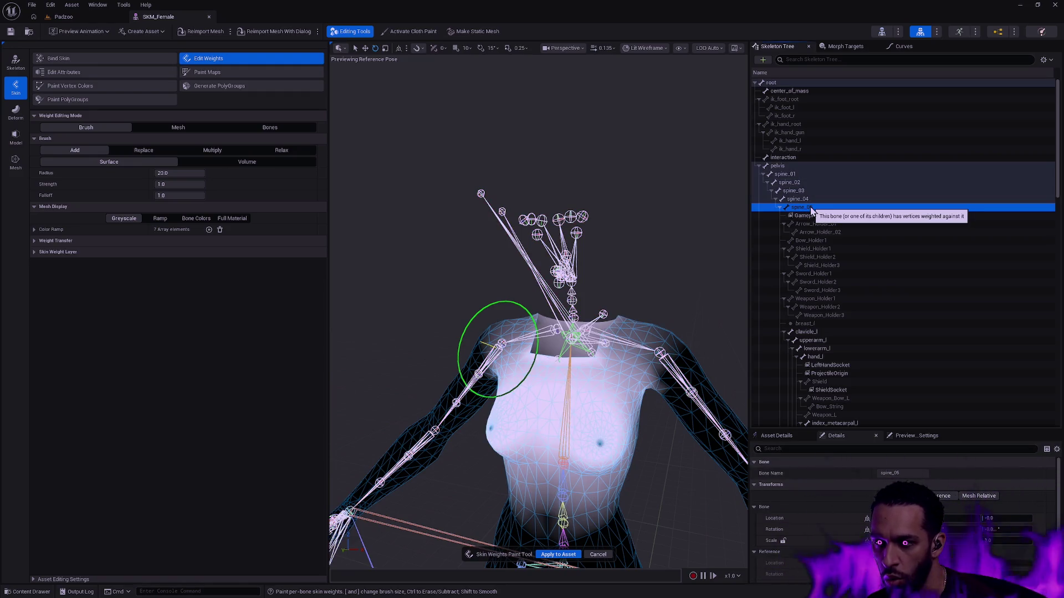
click(804, 200)
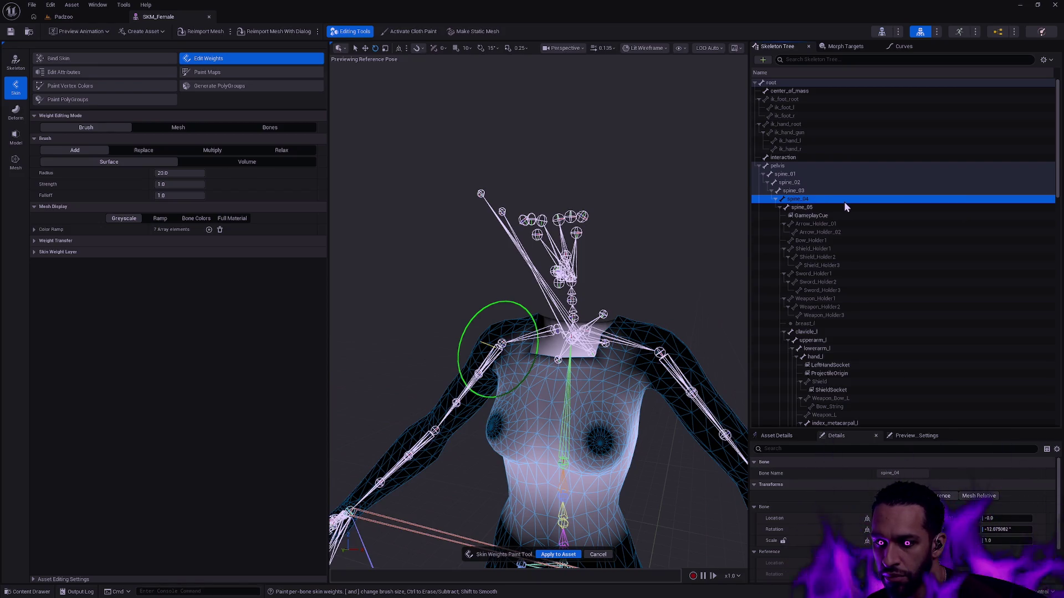
click(804, 191)
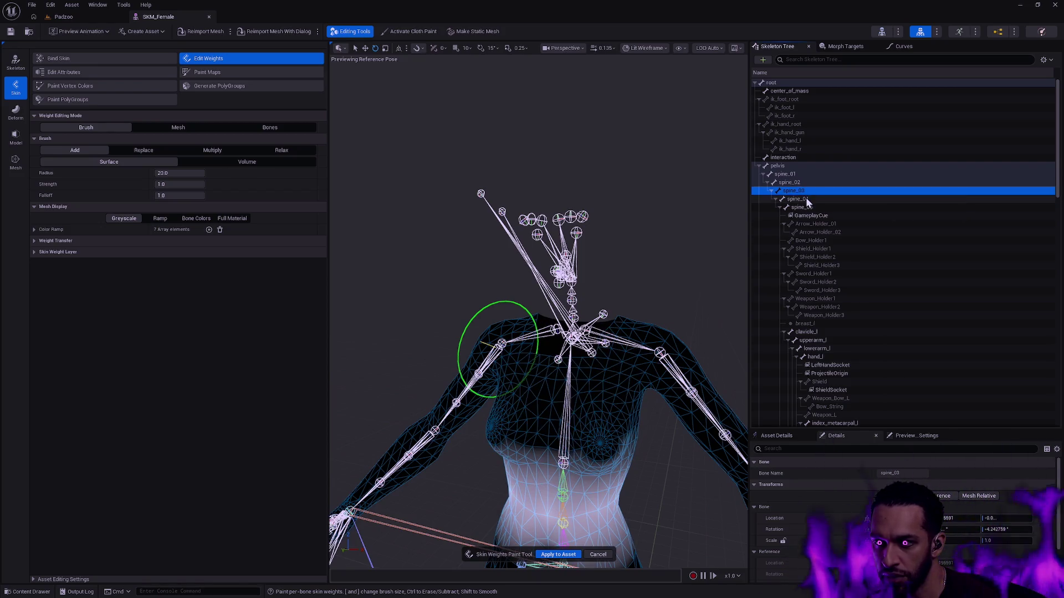
click(805, 199)
click(805, 206)
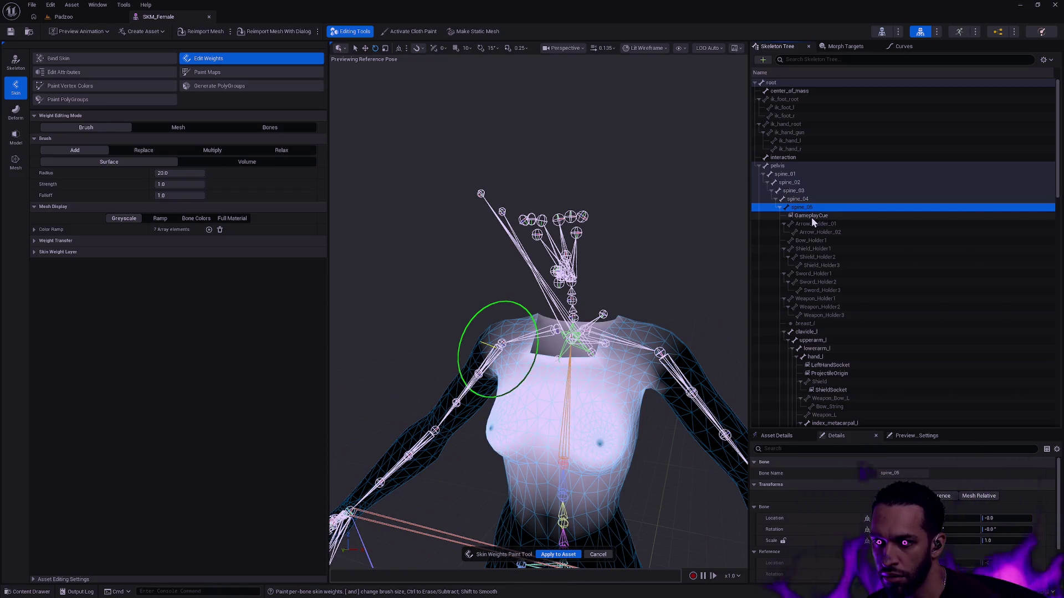
click(781, 207)
click(780, 208)
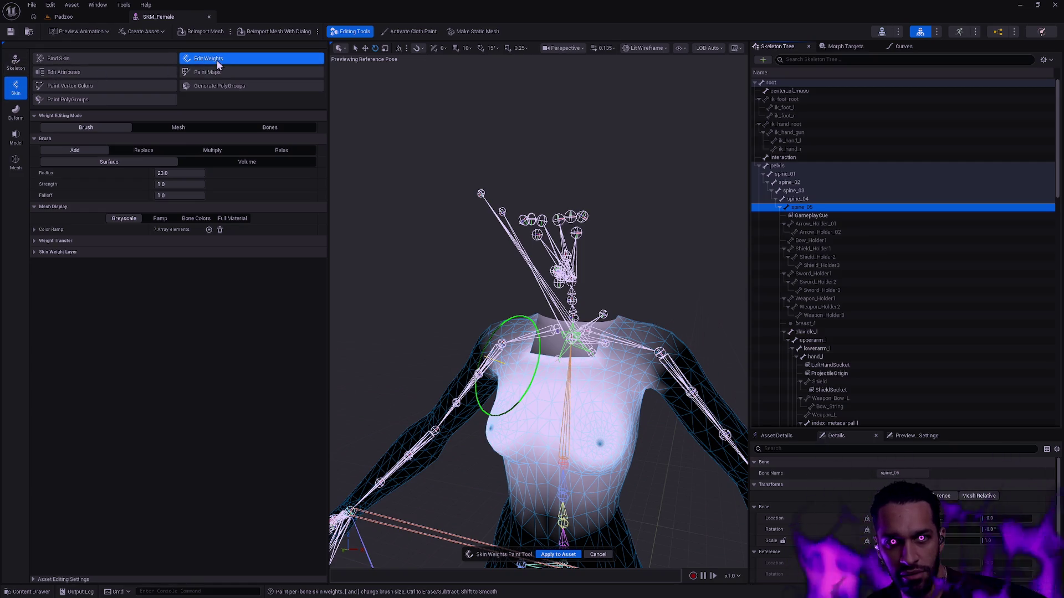
click(600, 555)
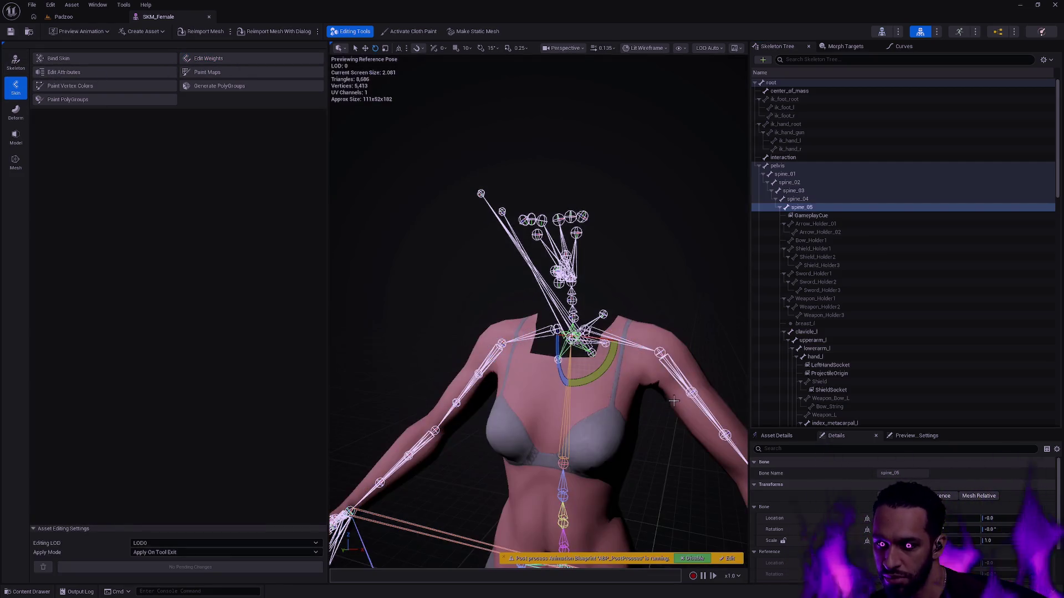
- Test-rotate spine_05, then open weight painting and orbit in close to the chest
mouse_move(562, 373)
mouse_down()
mouse_move(526, 385)
mouse_move(577, 371)
mouse_move(516, 377)
mouse_move(604, 387)
mouse_up()
mouse_move(671, 376)
mouse_down()
mouse_move(543, 380)
mouse_move(546, 355)
mouse_up()
click(809, 208)
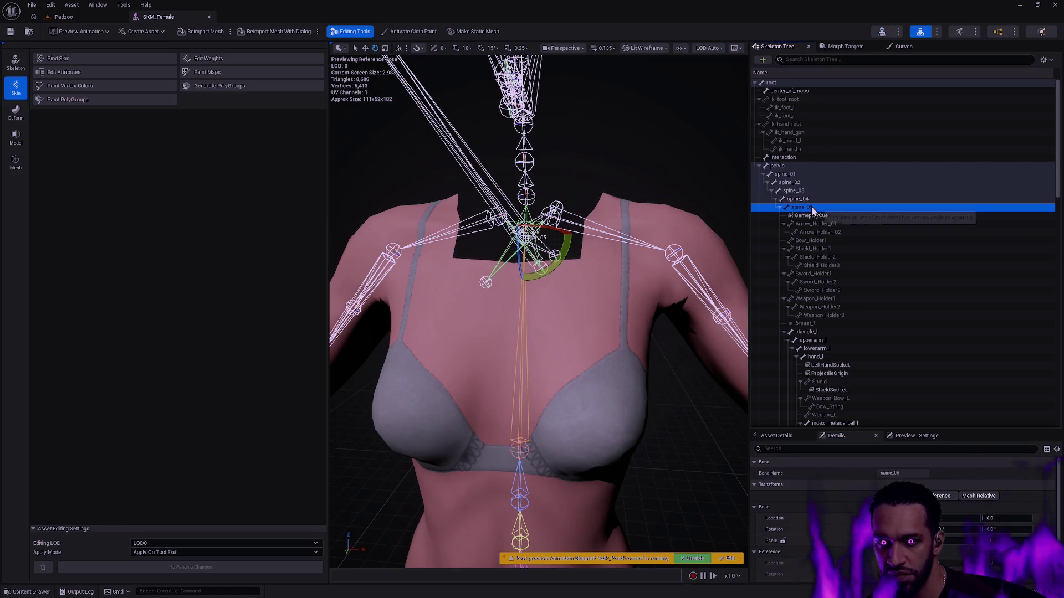
click(215, 56)
mouse_move(669, 361)
mouse_down()
mouse_move(529, 233)
mouse_move(644, 379)
mouse_up()
mouse_move(517, 373)
mouse_down()
mouse_move(615, 321)
mouse_move(546, 333)
mouse_move(607, 318)
mouse_move(388, 280)
mouse_up()
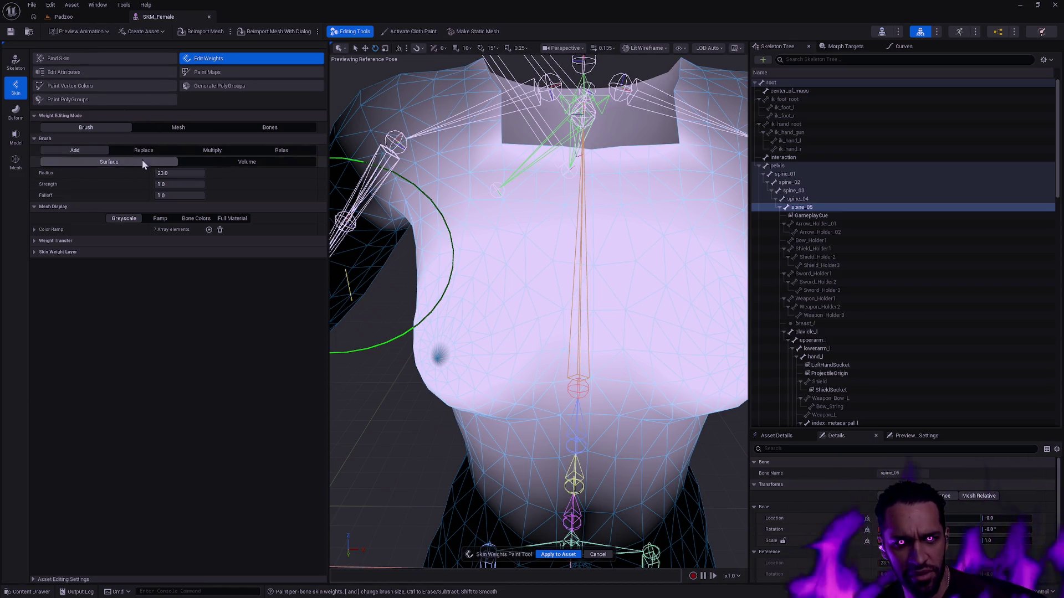
- Shrink the brush radius, paint the chest spot onto spine_05, and apply the weights
drag(180, 173, 151, 173)
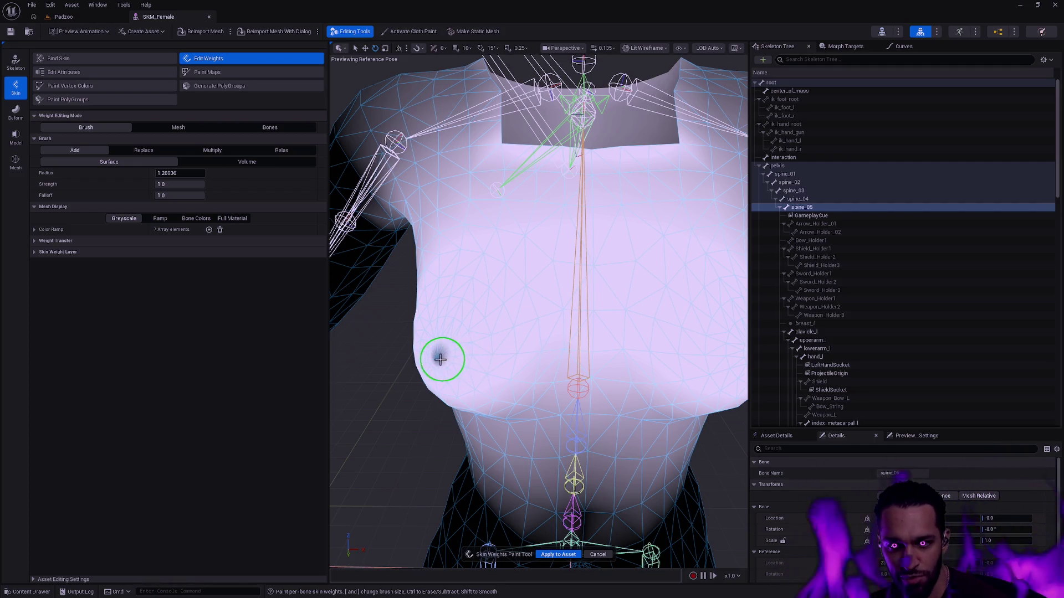
mouse_move(513, 359)
mouse_down()
mouse_move(439, 369)
mouse_move(665, 351)
mouse_up()
scroll(659, 343, down, 4)
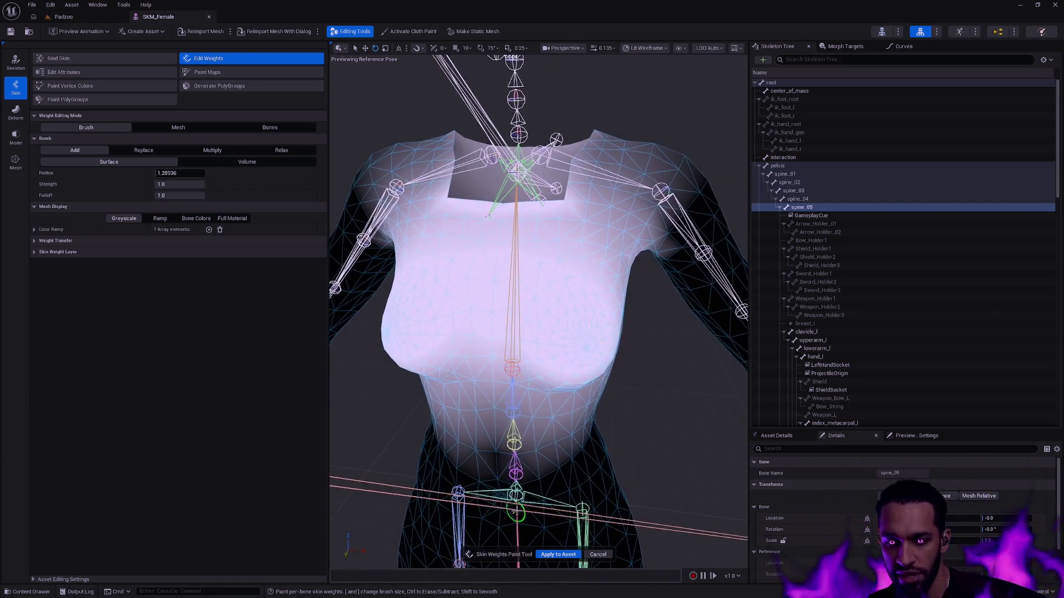
click(553, 555)
drag(628, 454, 613, 375)
click(526, 316)
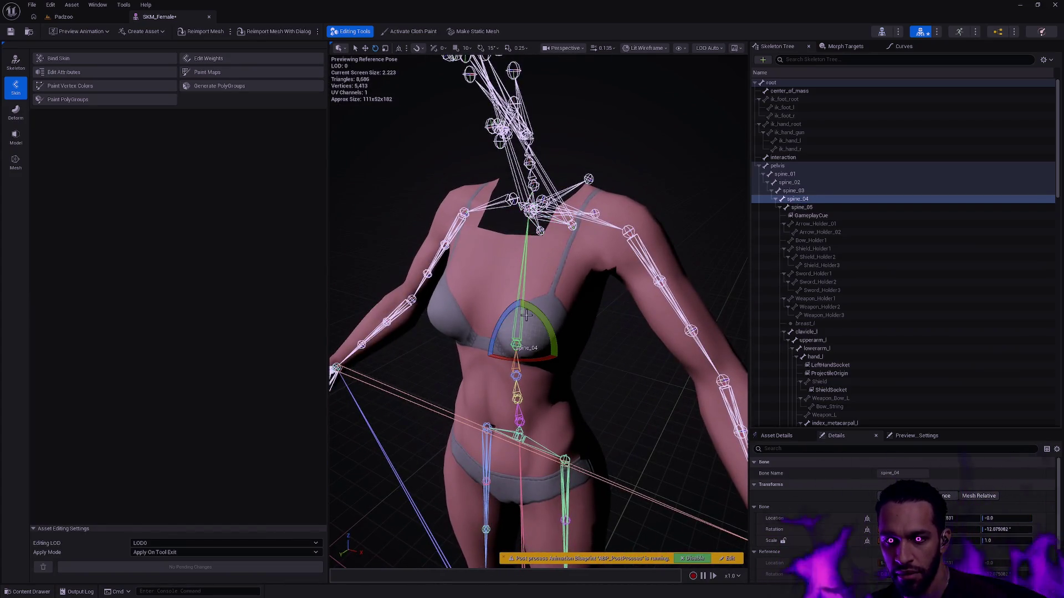
mouse_move(504, 313)
mouse_down()
mouse_move(524, 300)
mouse_move(529, 333)
mouse_up()
key(ctrl+z)
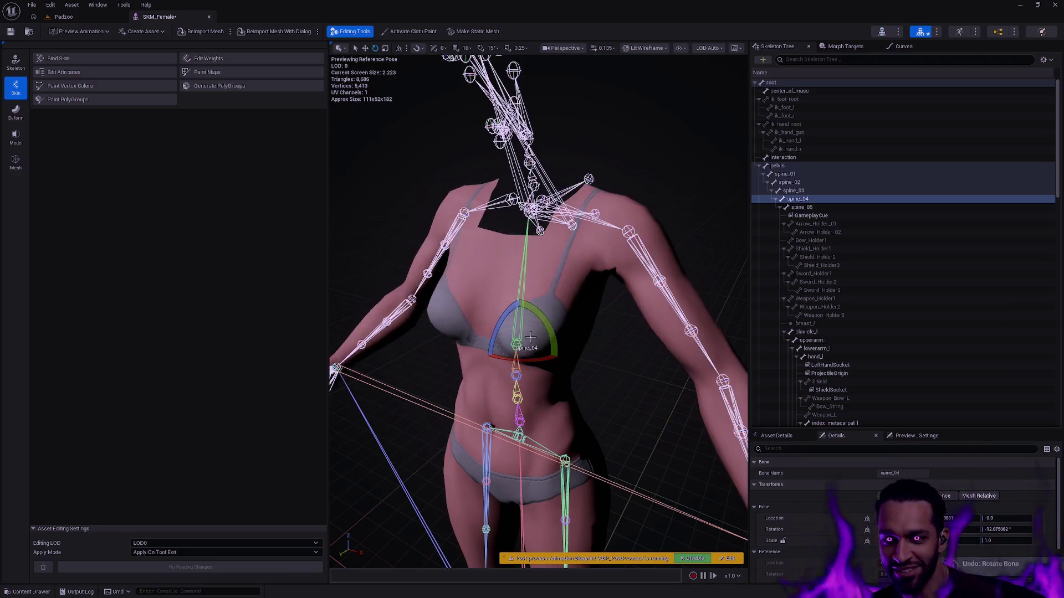
drag(605, 361, 537, 299)
click(656, 291)
drag(656, 291, 478, 209)
click(10, 32)
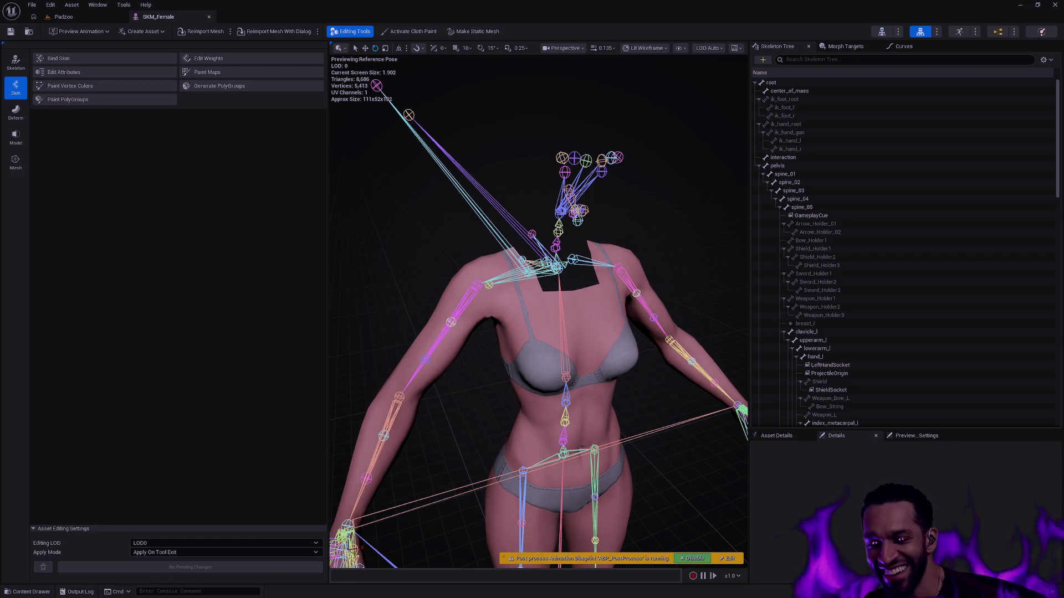
scroll(538, 310, up, 3)
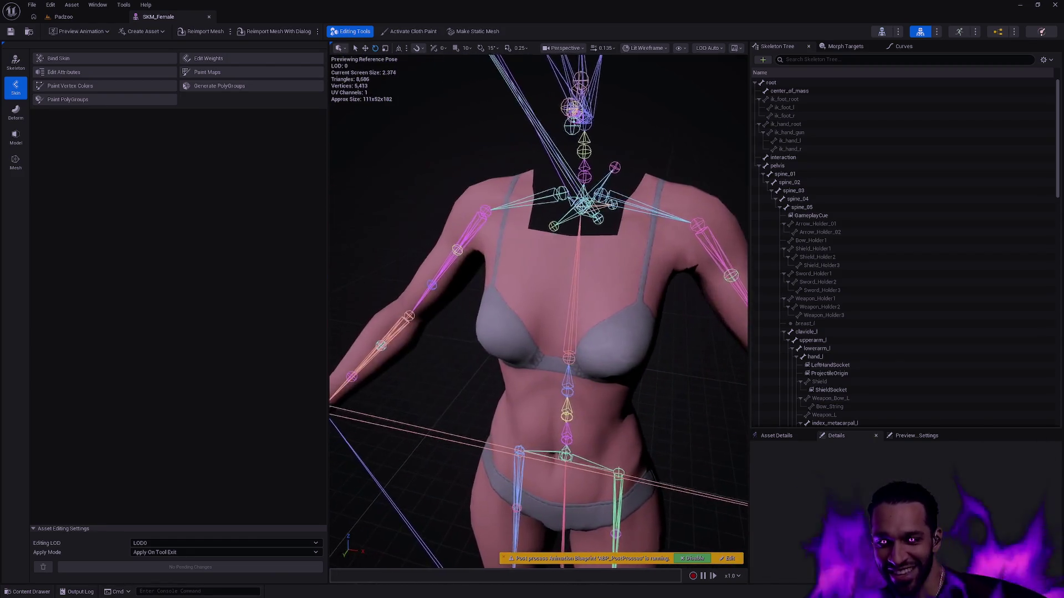
mouse_move(538, 310)
mouse_down()
mouse_move(605, 317)
mouse_move(506, 259)
mouse_up()
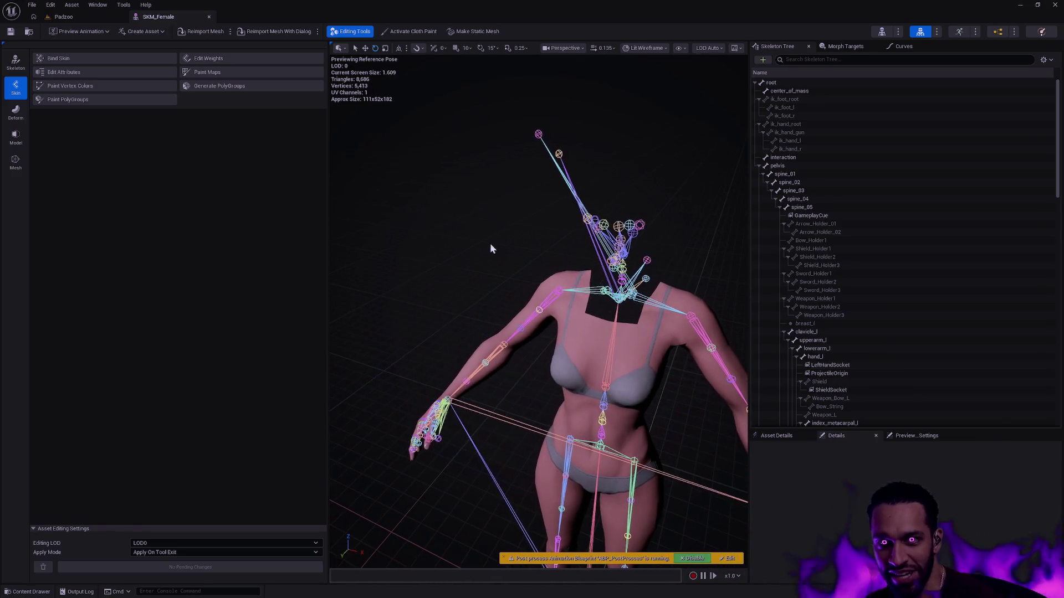
drag(654, 410, 654, 430)
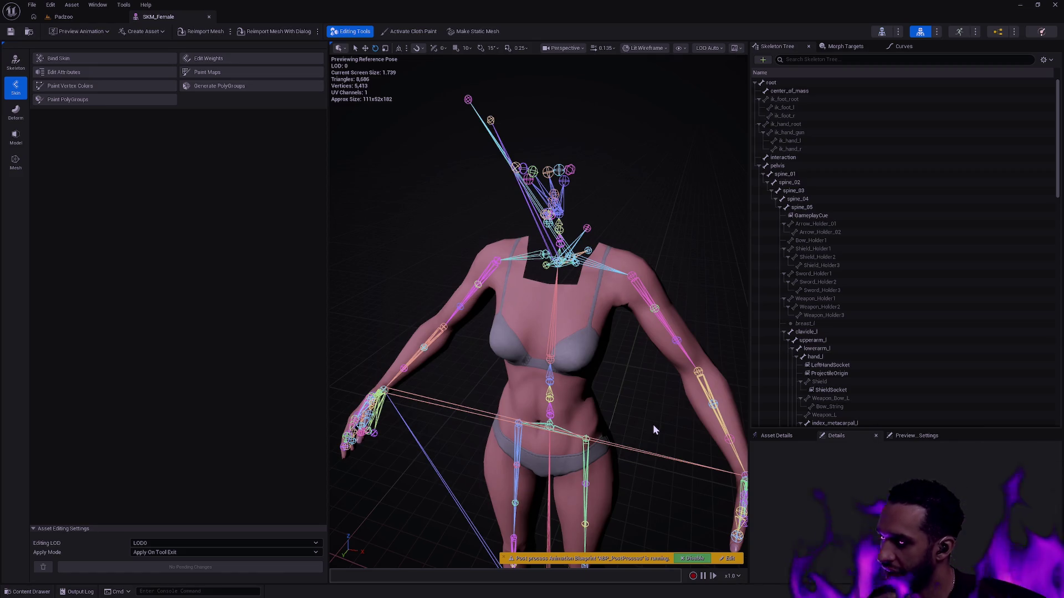
mouse_move(653, 343)
mouse_down()
mouse_move(653, 399)
mouse_move(665, 410)
mouse_move(645, 399)
mouse_up()
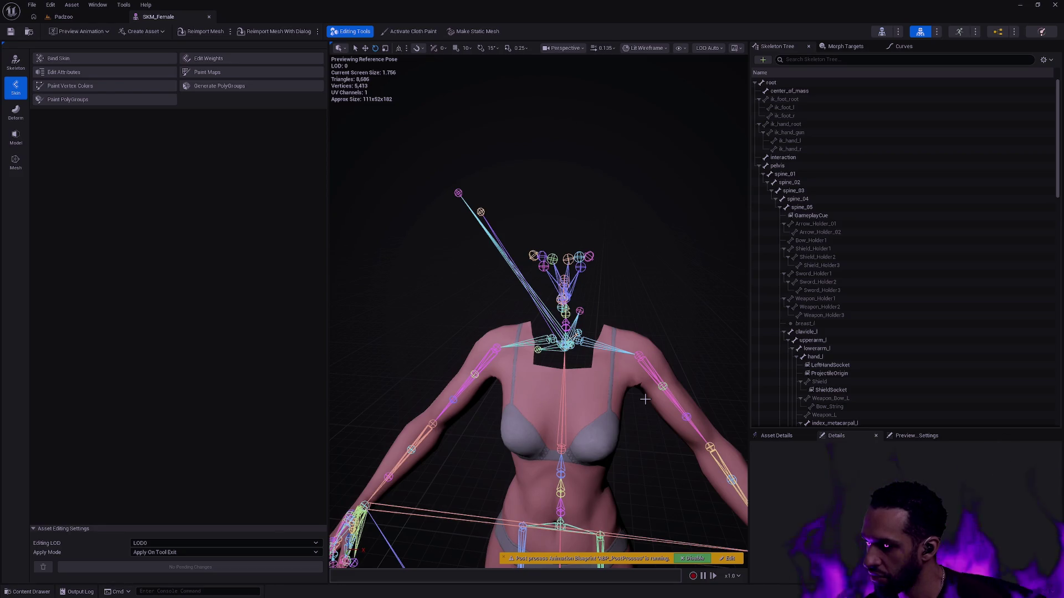
click(209, 17)
- Open the BP_Mage Blueprint through a 'BP_Mage' asset search and show its viewport preview
key(ctrl+space)
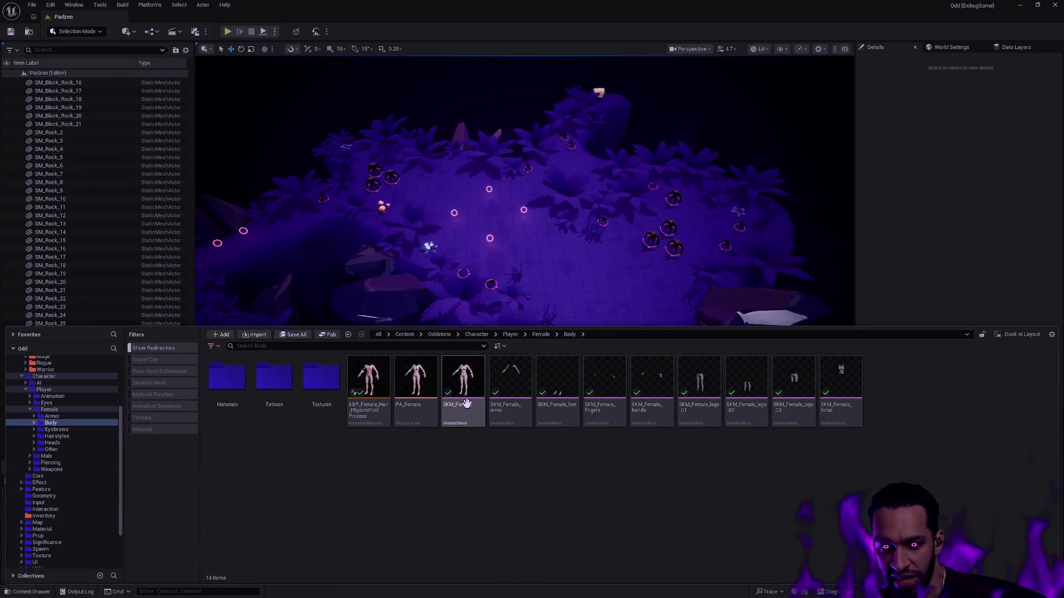
mouse_move(465, 403)
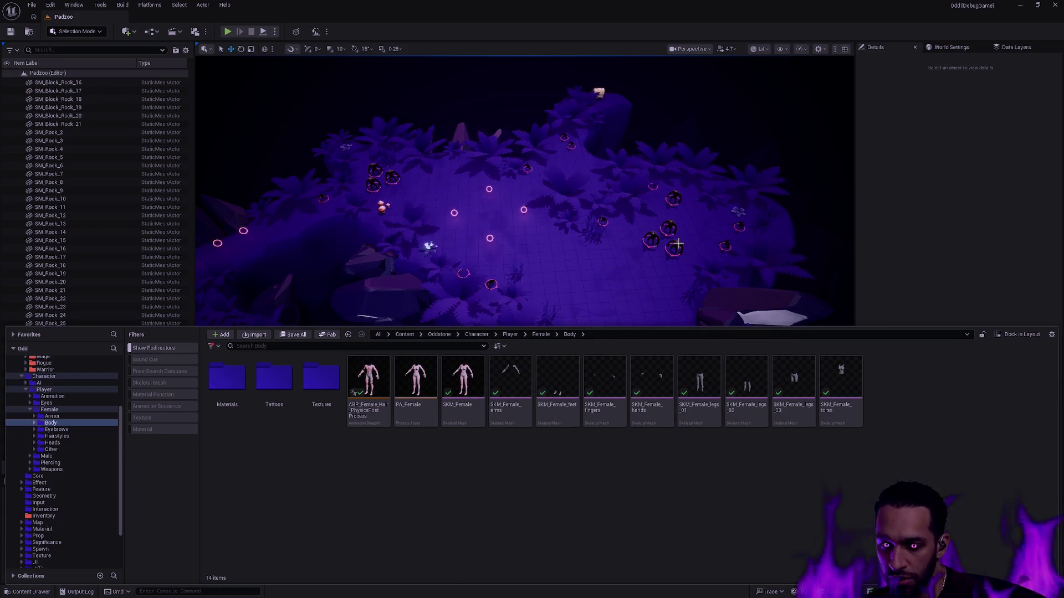
key(ctrl+p)
text(BP_Mage)
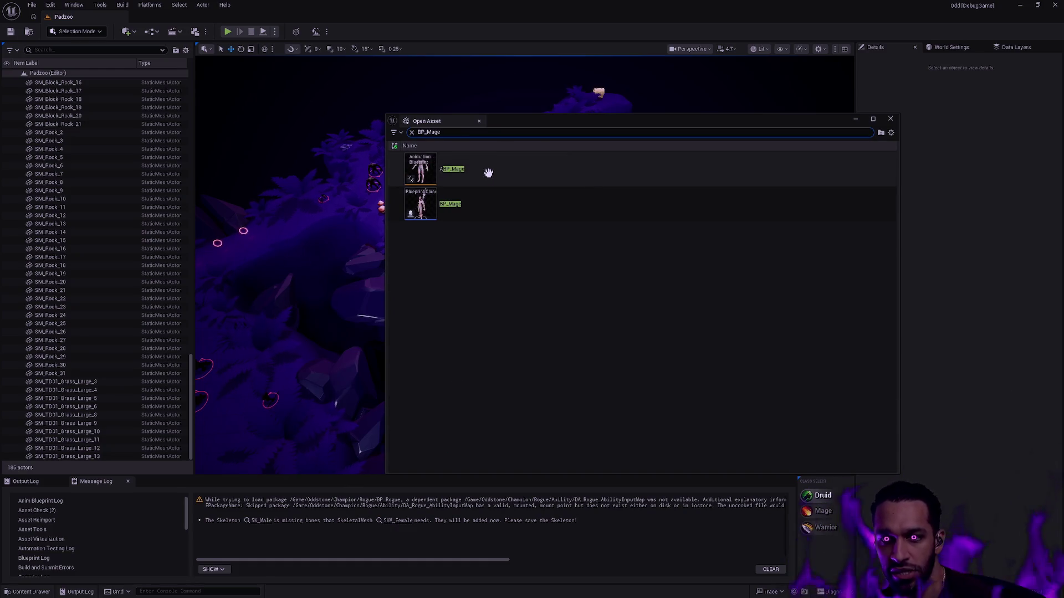
double_click(482, 211)
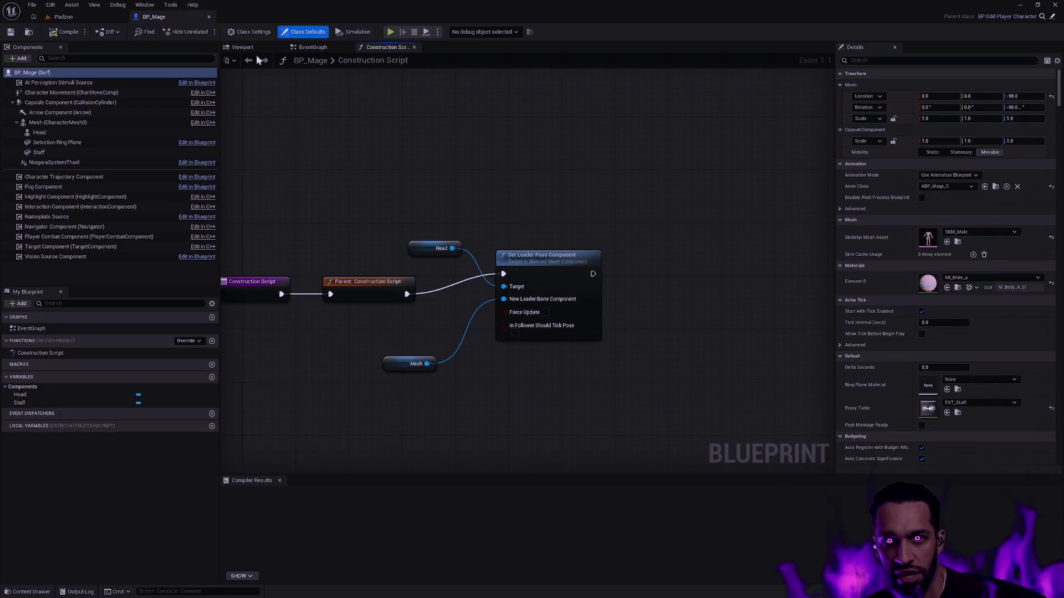
click(255, 49)
- Change the body's Skeletal Mesh Asset to SKM_Female and orbit to preview the female mage
scroll(584, 204, up, 6)
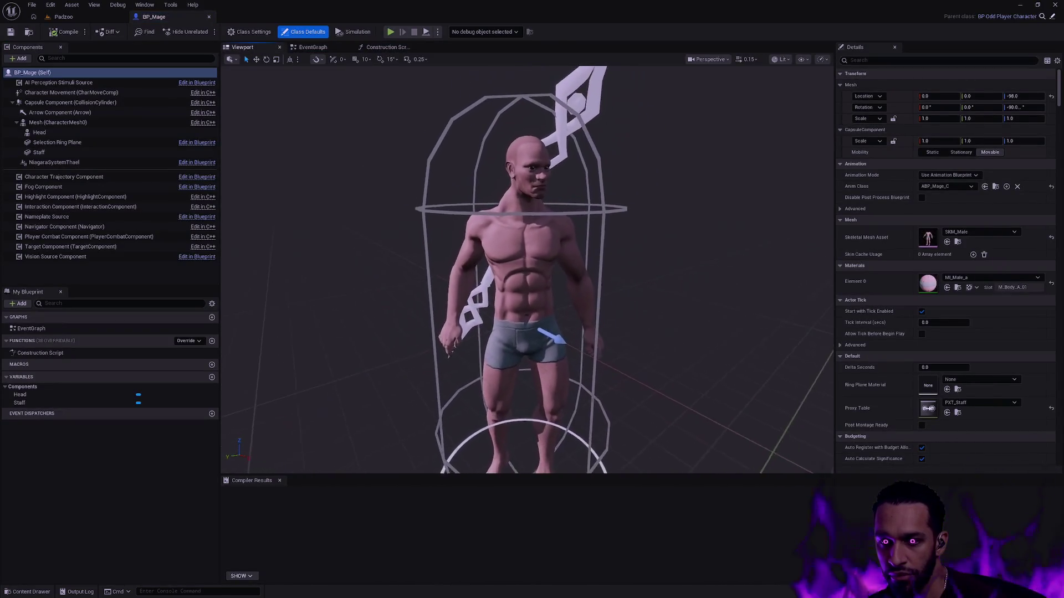
click(984, 232)
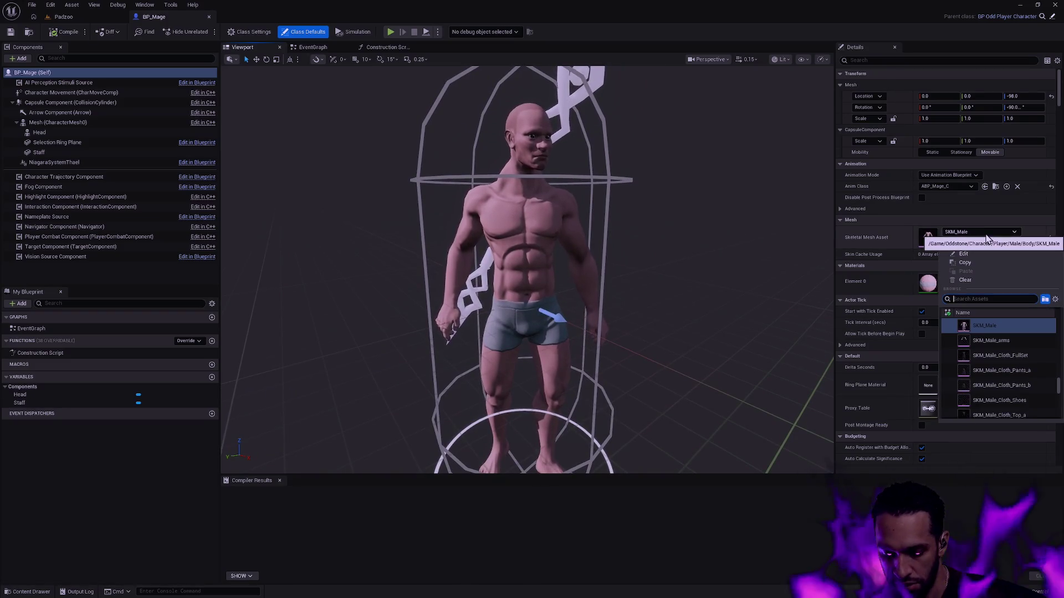
text(SKM_)
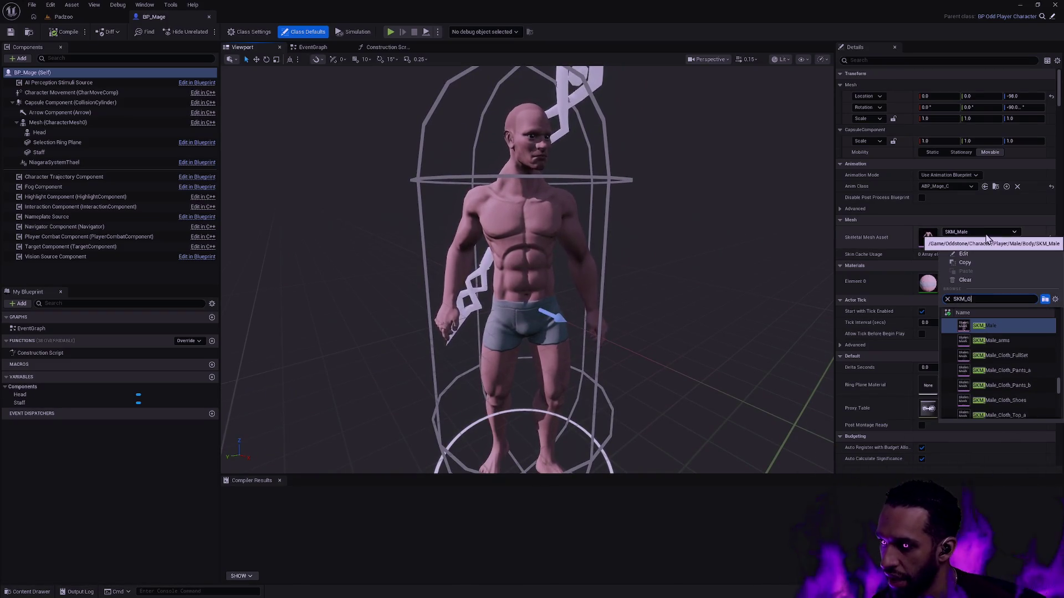
text(Female)
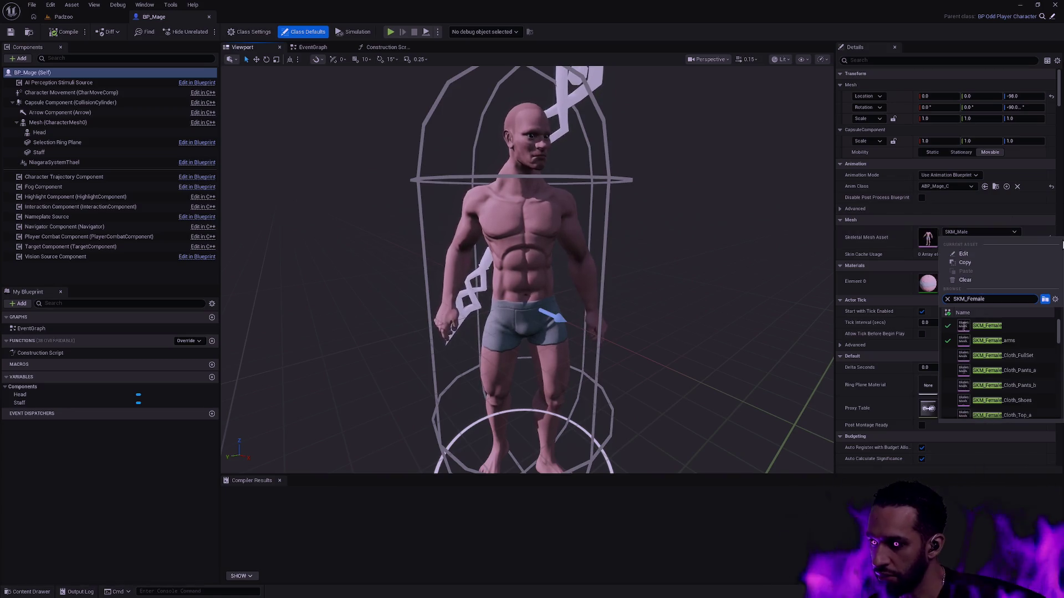
click(978, 326)
mouse_move(665, 277)
mouse_down()
mouse_move(609, 277)
mouse_move(579, 313)
mouse_move(595, 186)
mouse_move(612, 186)
mouse_move(613, 163)
mouse_move(740, 297)
mouse_up()
key(ctrl+space)
- Assign SK_Male as the skeleton of the SKM_Female asset
right_click(458, 472)
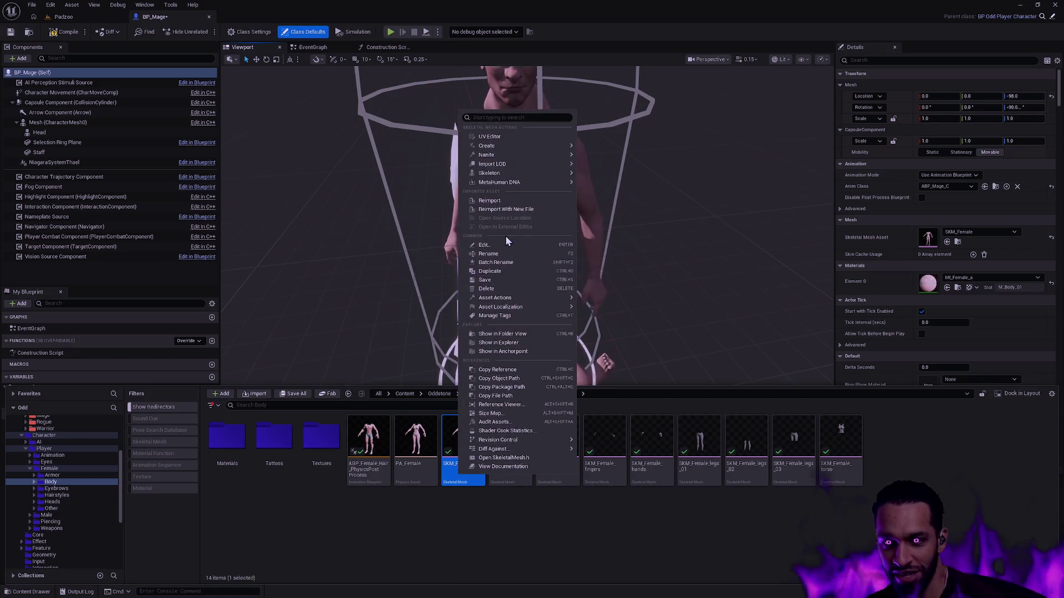
mouse_move(541, 174)
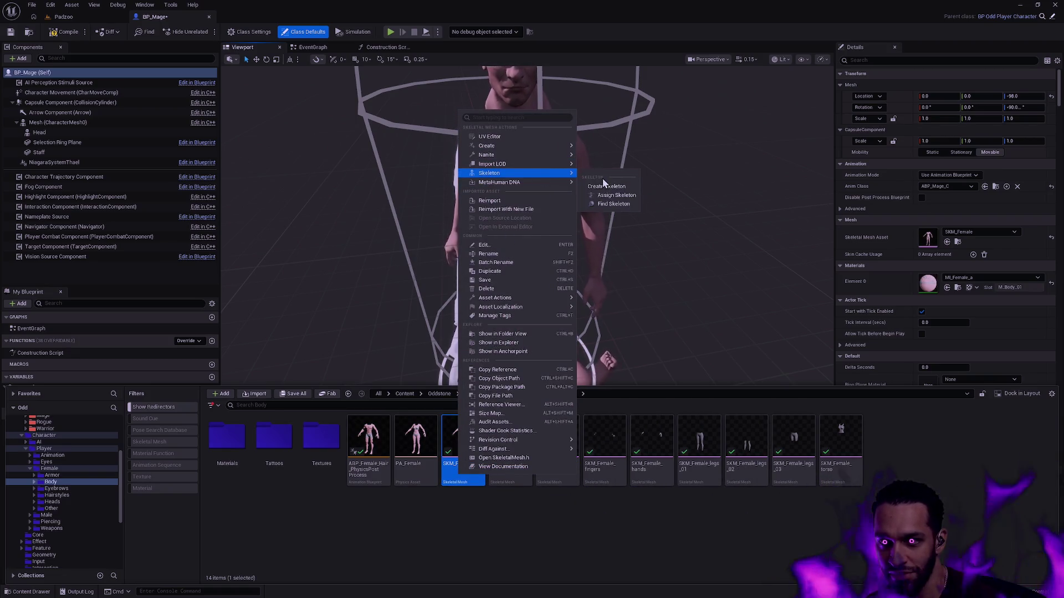
click(620, 198)
text(SK_Male)
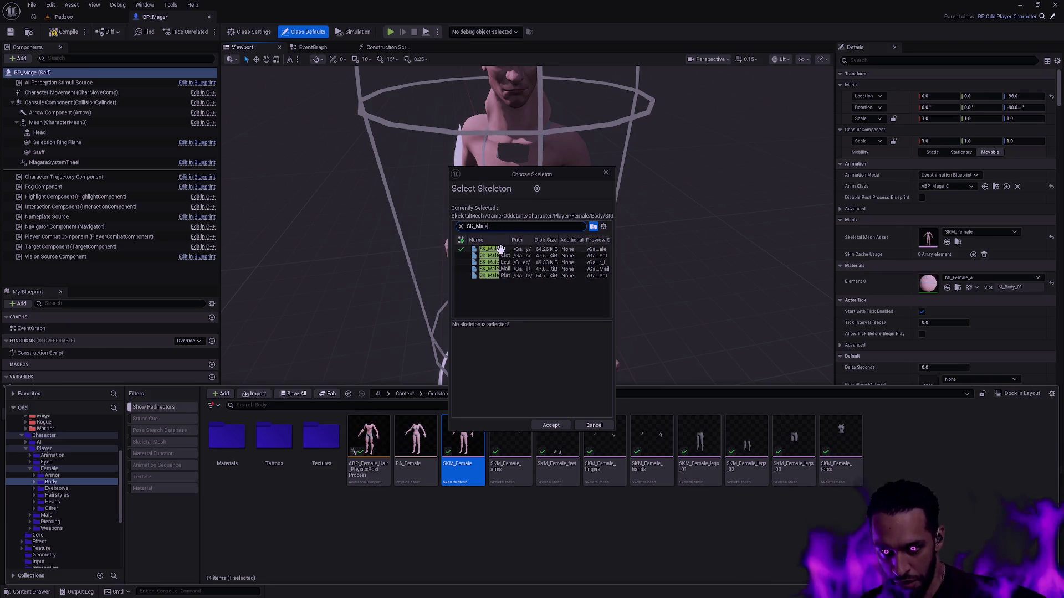
click(491, 249)
click(551, 425)
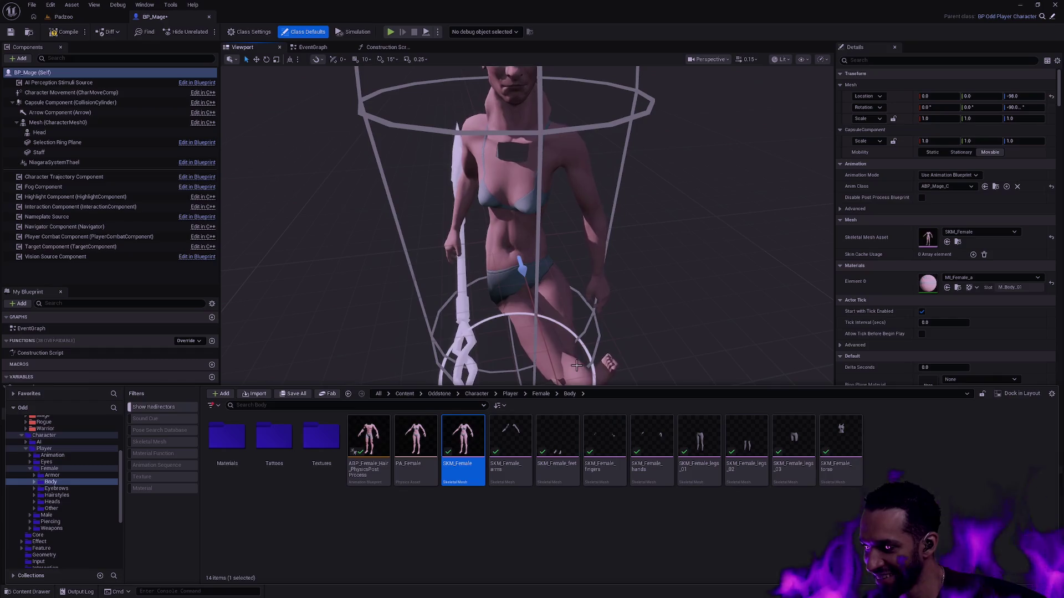
- Use Find Skeleton on SKM_Female to locate SK_Male, then close the Content Drawer
right_click(460, 444)
mouse_move(554, 152)
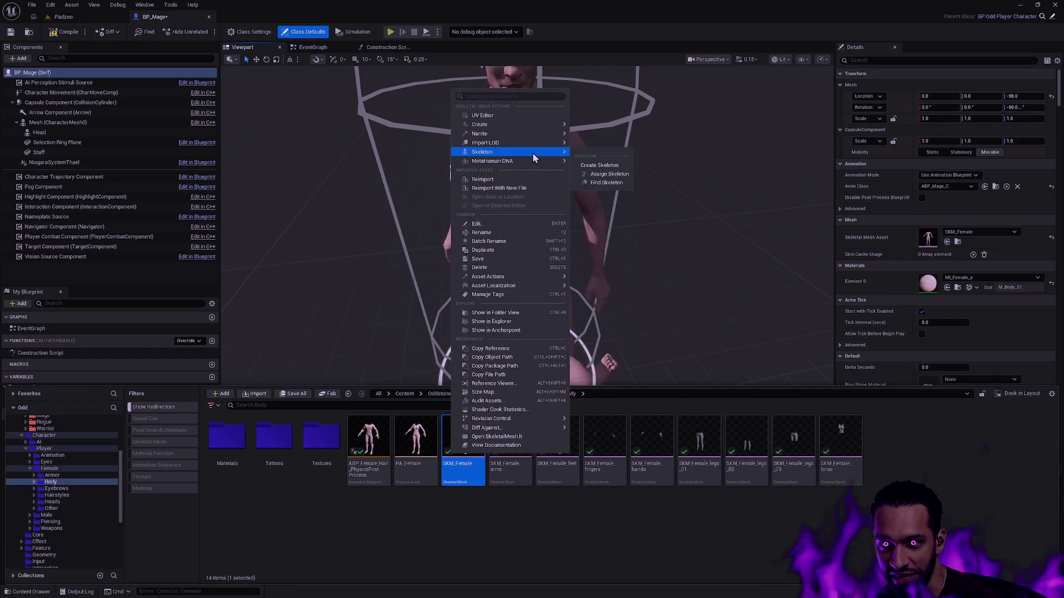
click(604, 181)
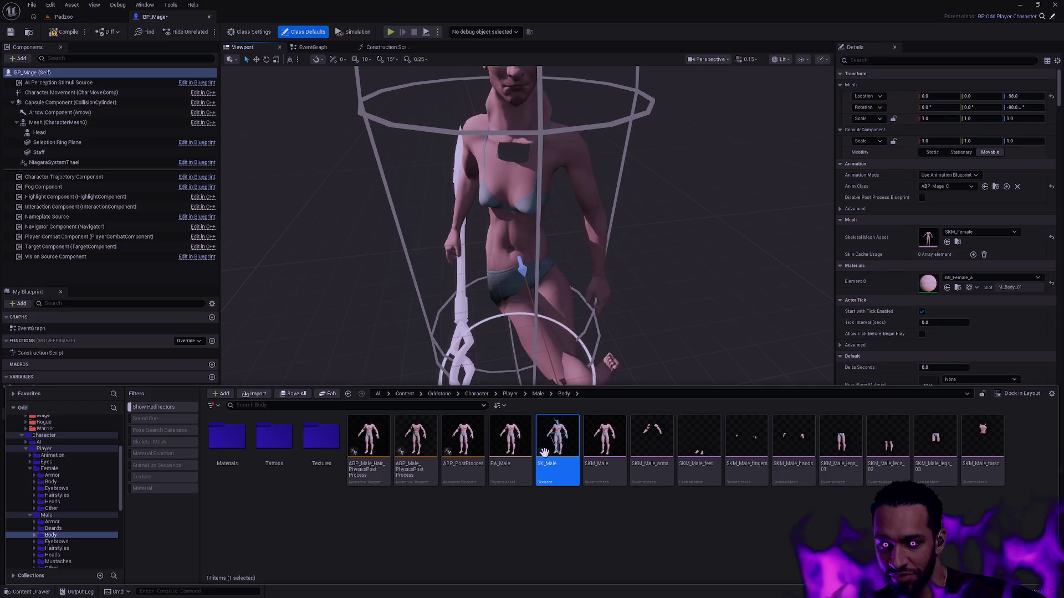
key(F7)
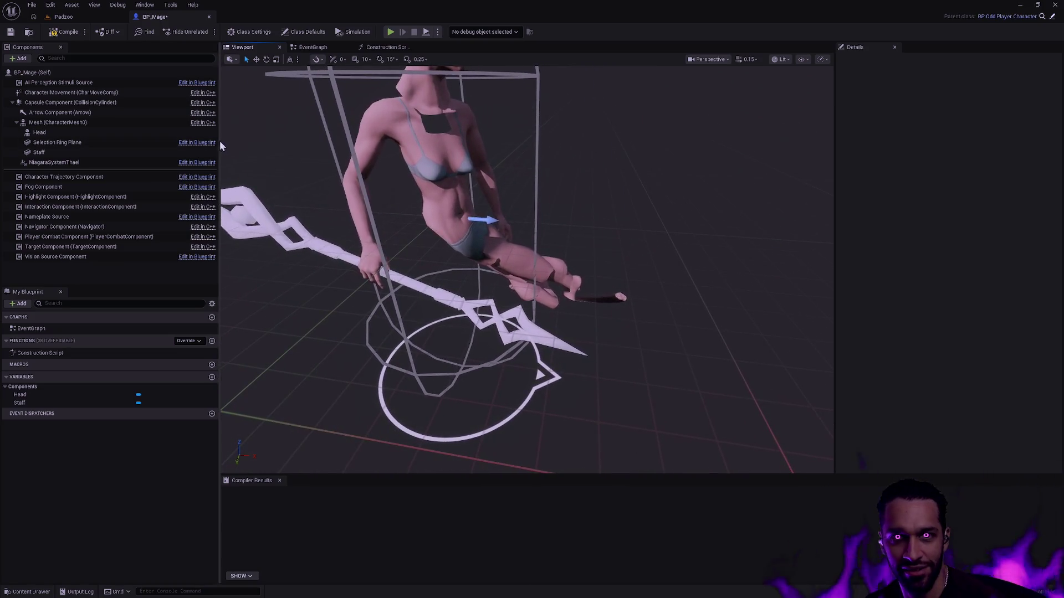
- Compile and save BP_Mage, cancelling the Check Out Assets request
click(10, 32)
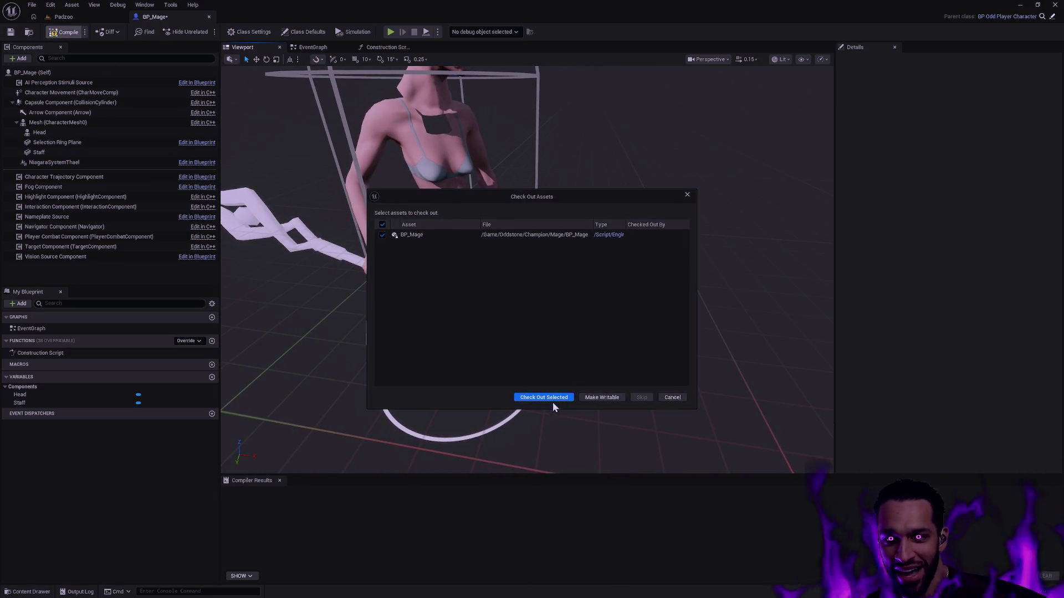
click(553, 399)
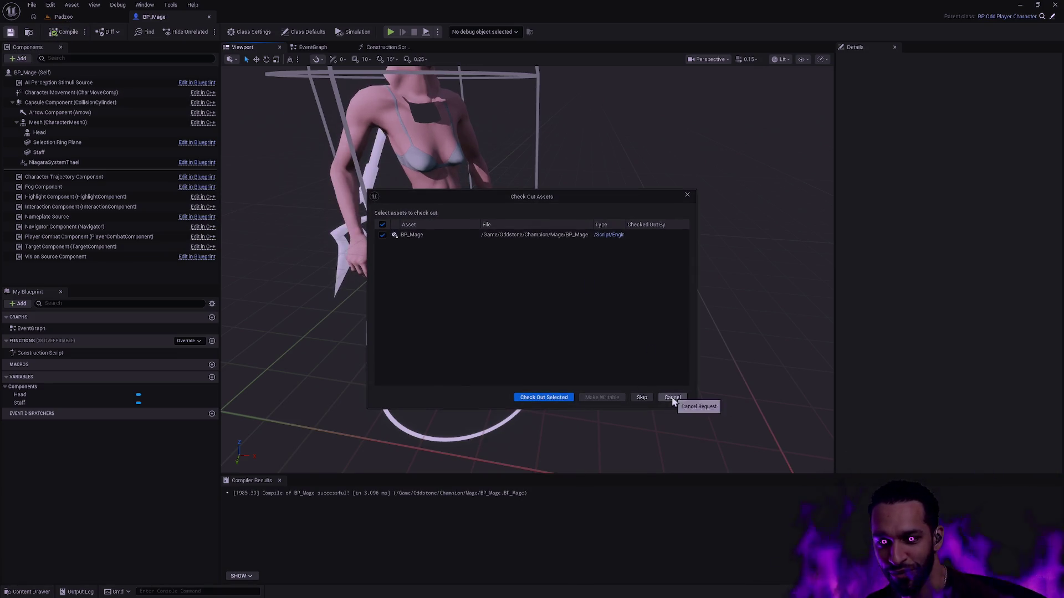
click(672, 397)
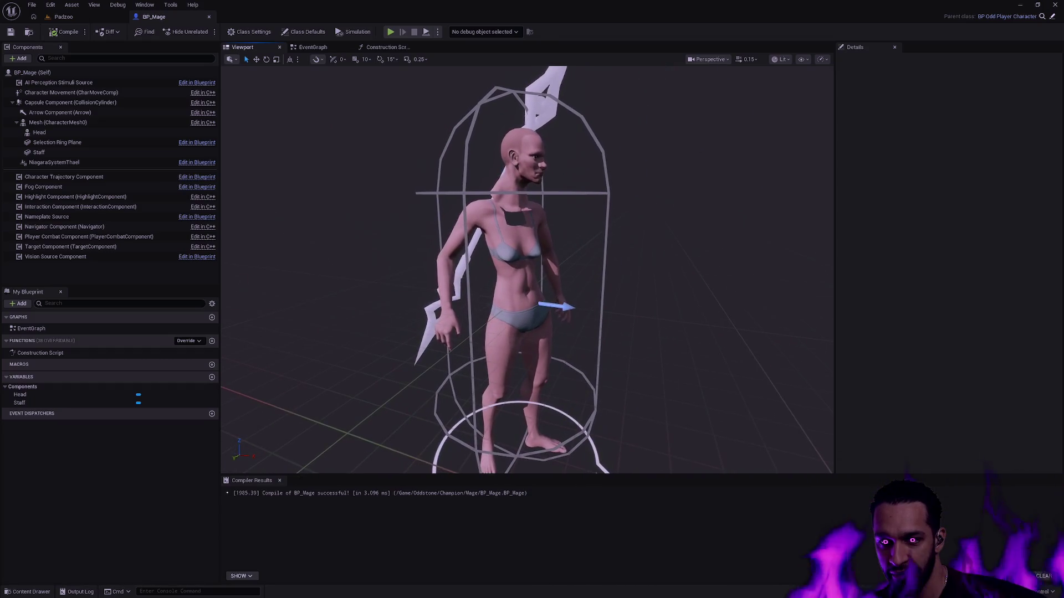
drag(298, 279, 298, 280)
- Set the Head component's mesh to SKM_Head_Female_01 and view the character up close
click(55, 133)
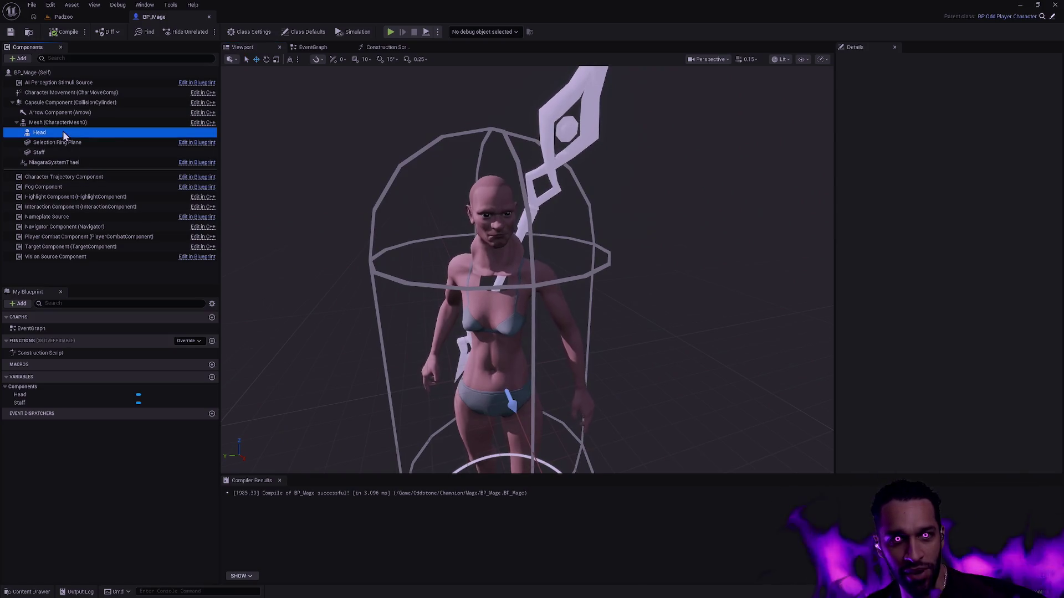
click(1000, 323)
text(SKM_Head_Fema)
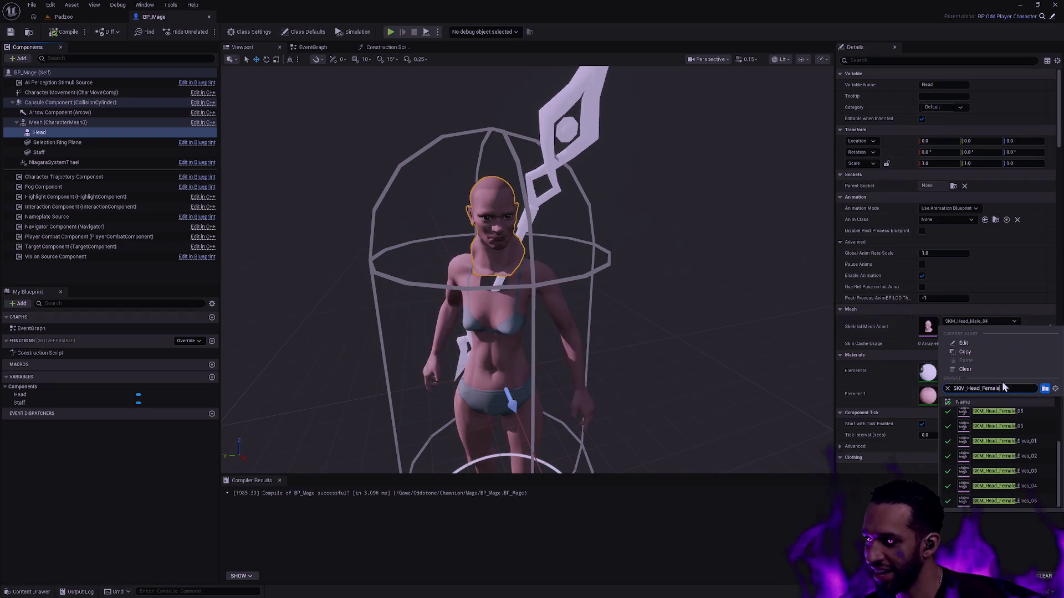
text(le)
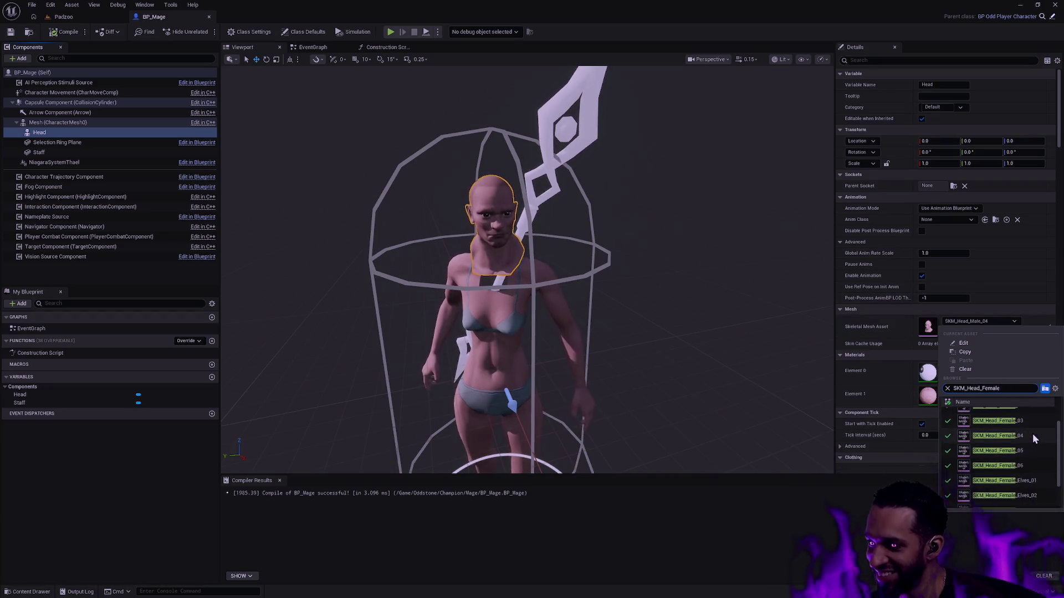
click(1015, 415)
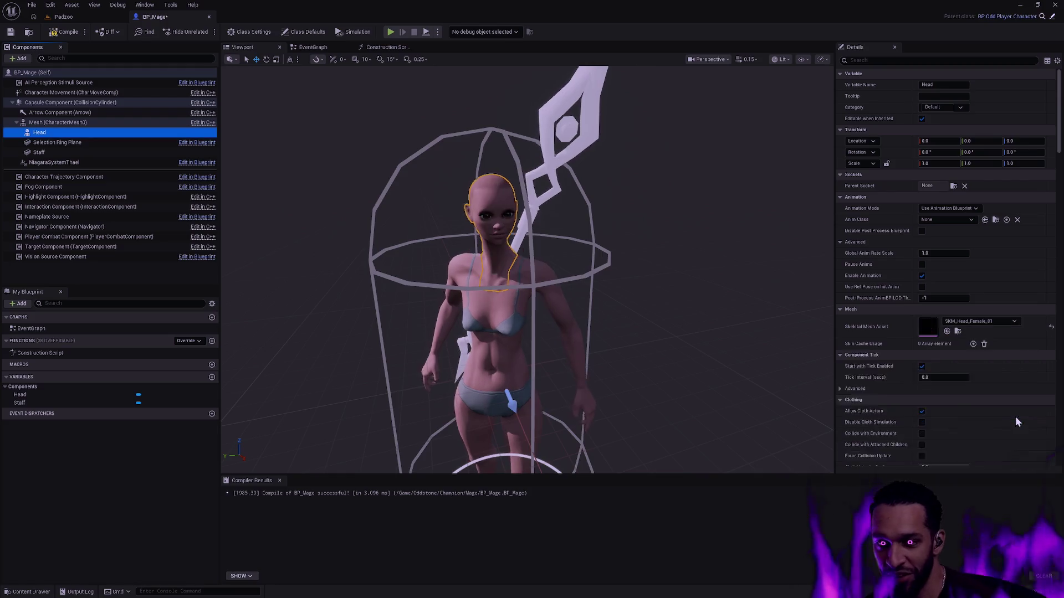
drag(686, 335, 686, 335)
drag(618, 367, 617, 368)
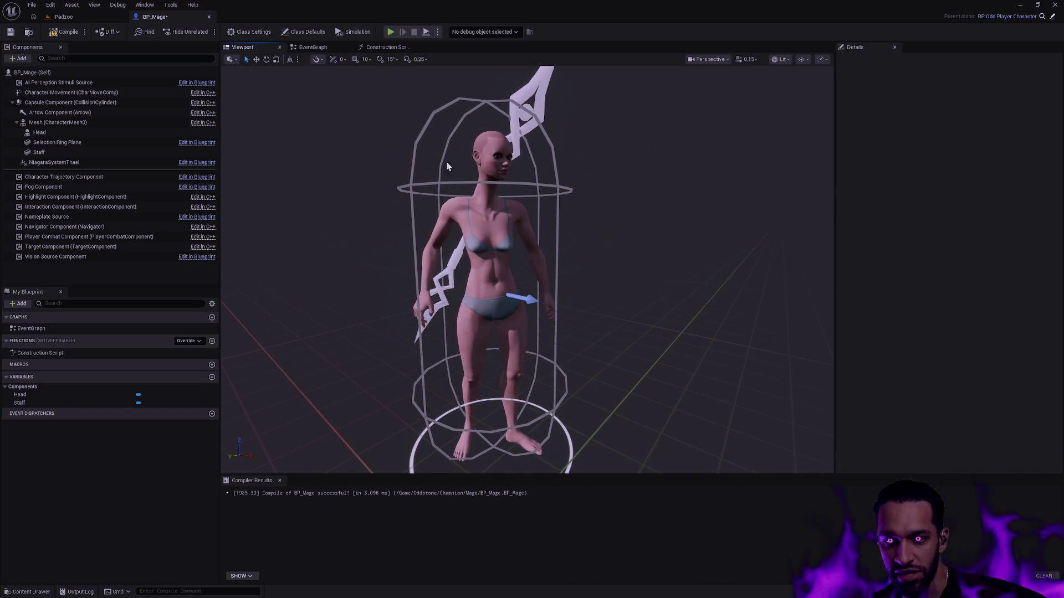
- Compile and save BP_Mage, then go back to the Padzoo level
click(61, 37)
click(12, 33)
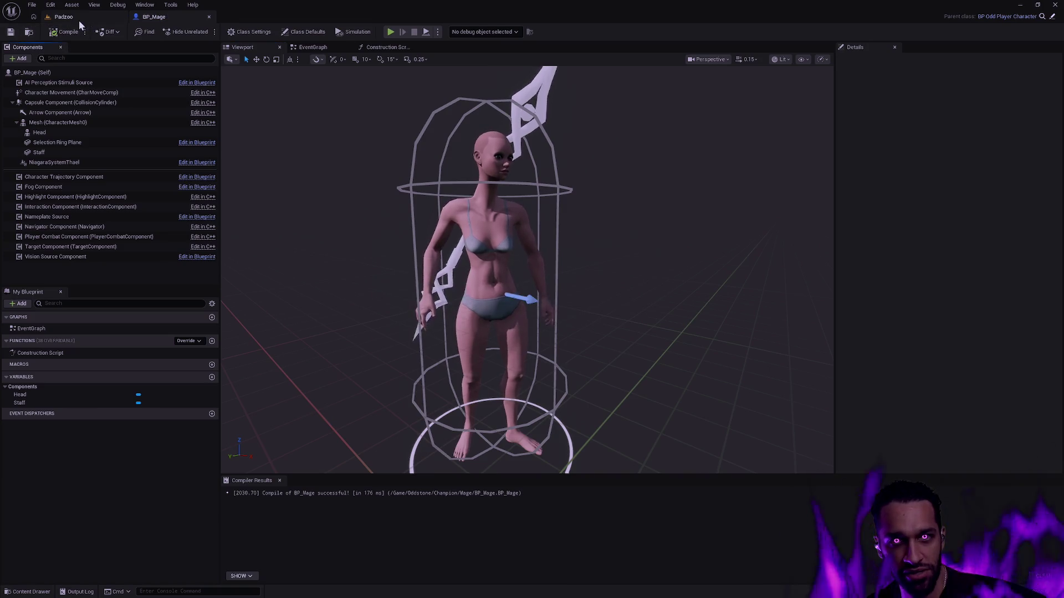
click(77, 18)
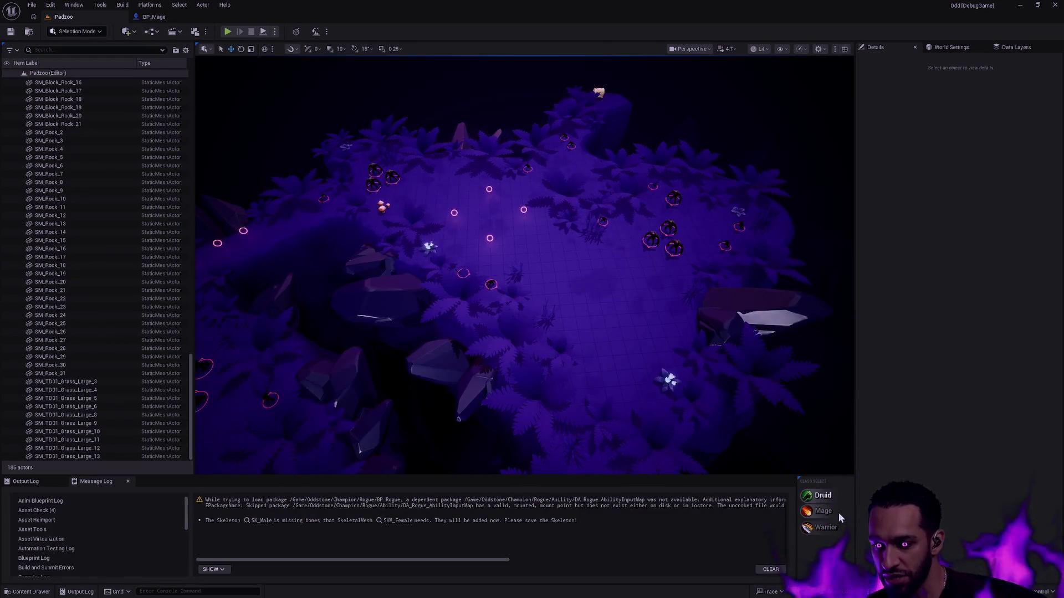
- Play-test Padzoo fullscreen, walking Siroon up through the ferns
click(228, 31)
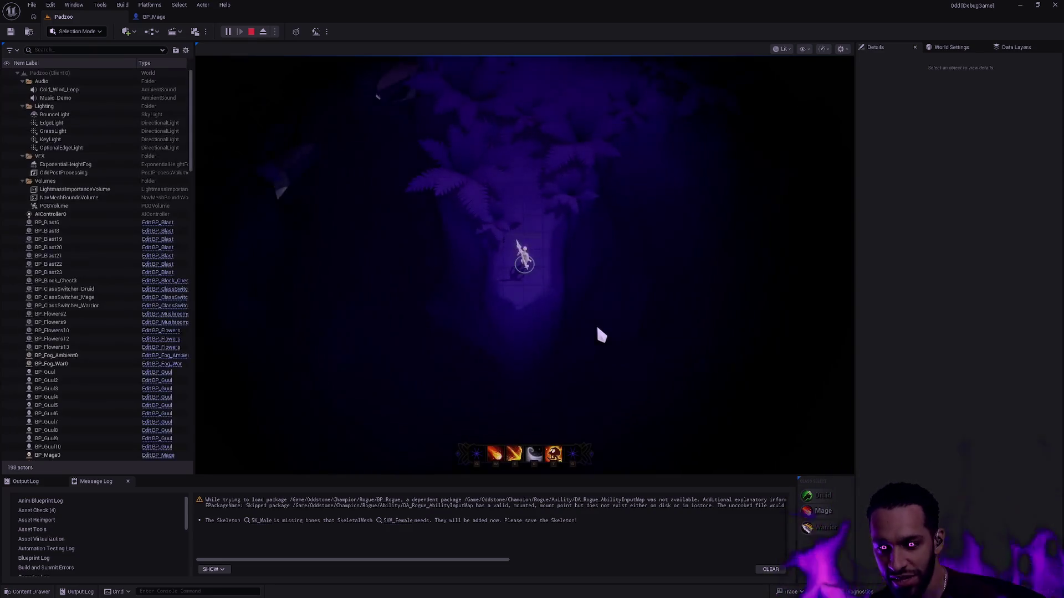
key(F11)
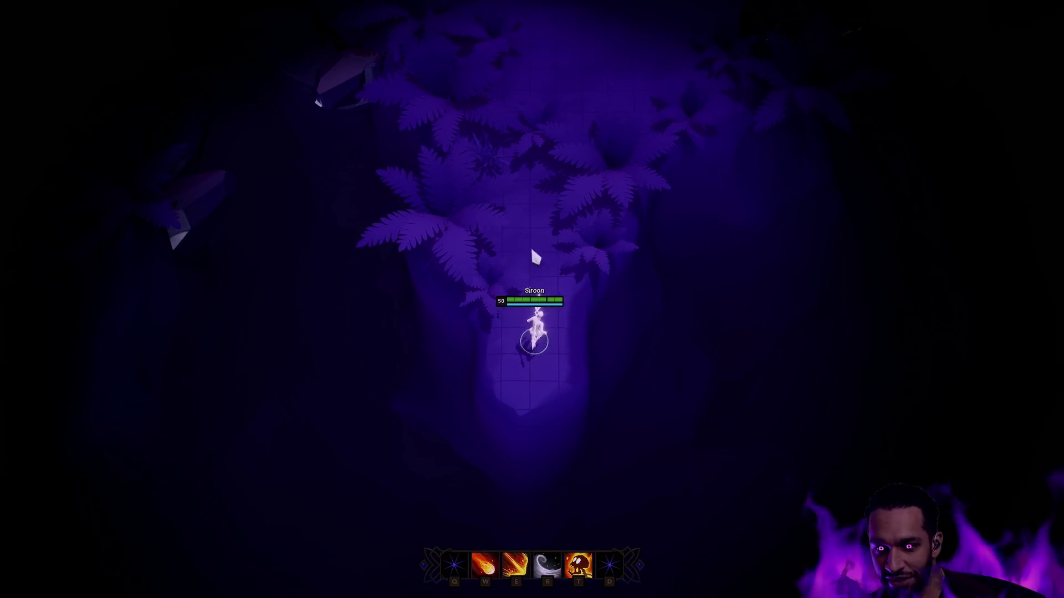
click(553, 208)
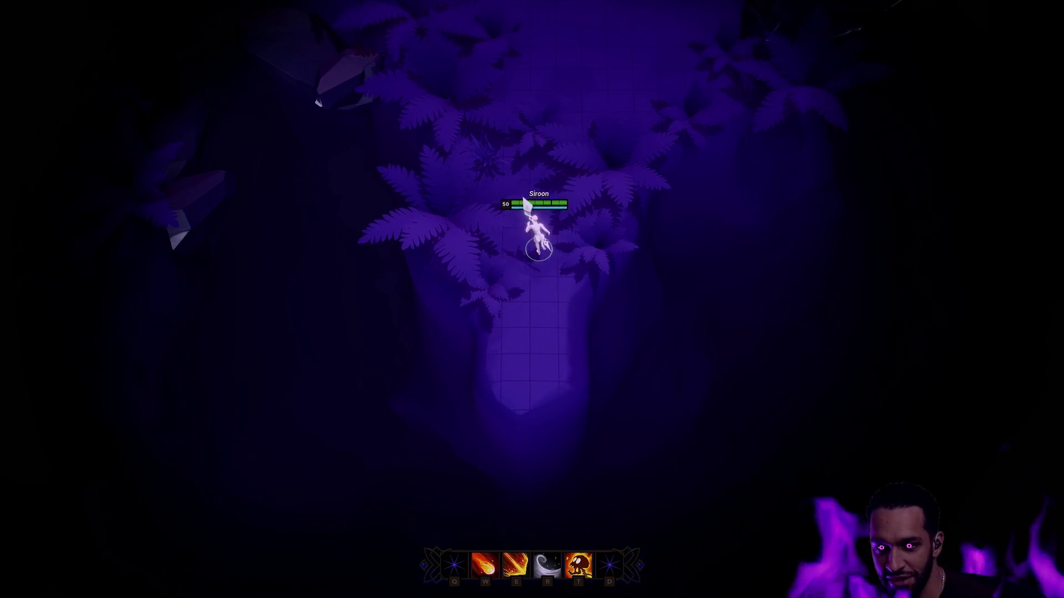
click(499, 291)
click(536, 224)
click(565, 161)
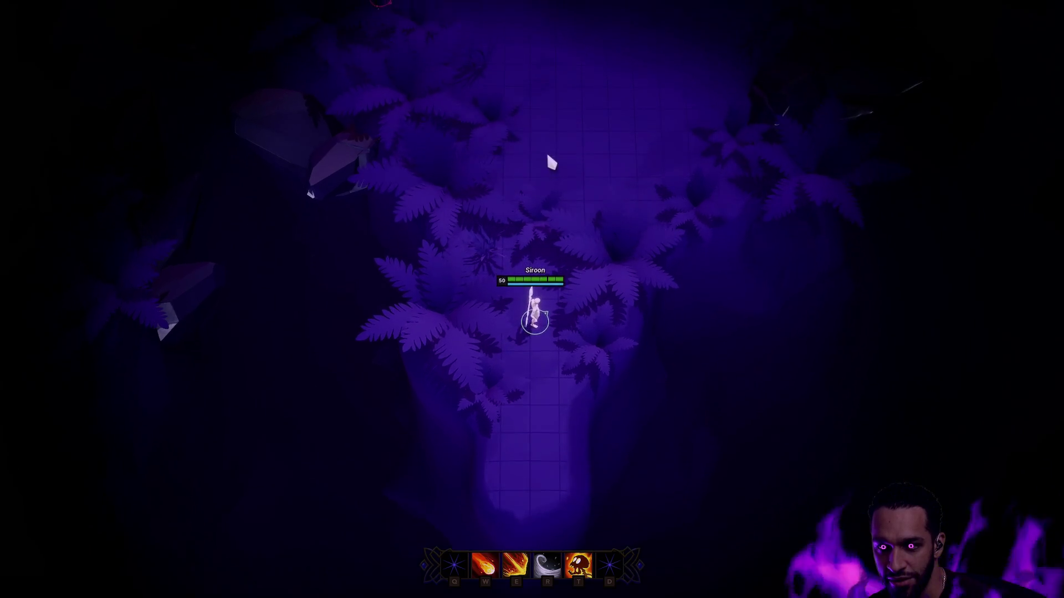
click(617, 239)
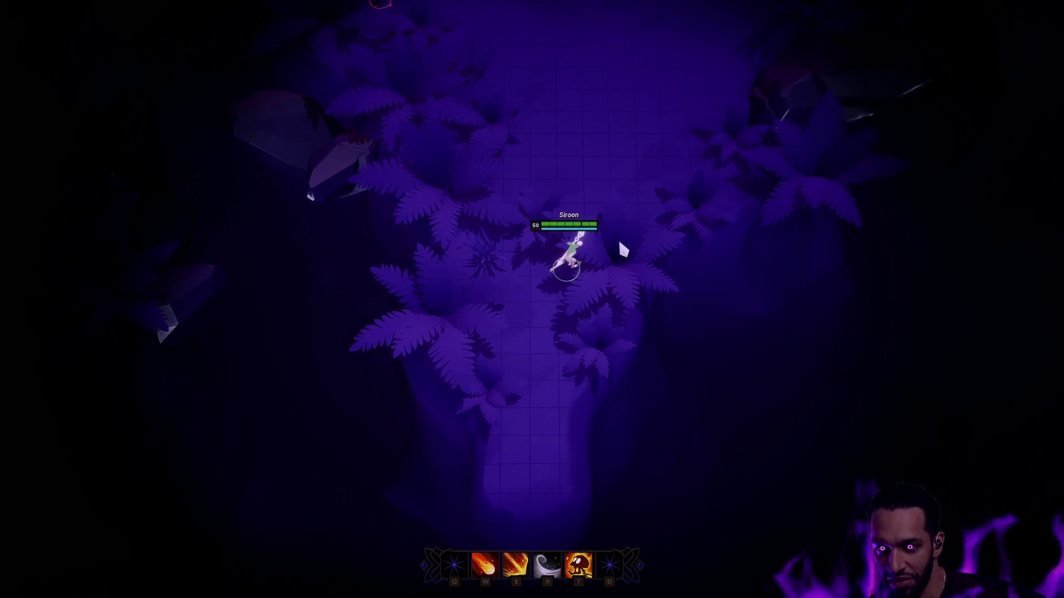
click(533, 212)
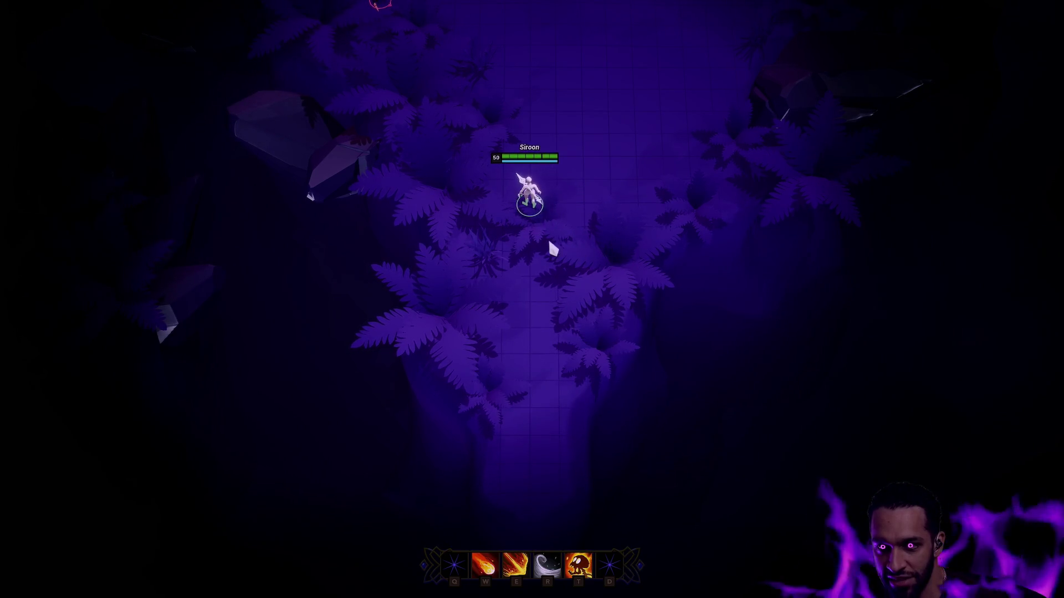
click(463, 210)
- Lead Siroon into the clearing to fight the enemy pack, then list the Male Body assets
click(592, 7)
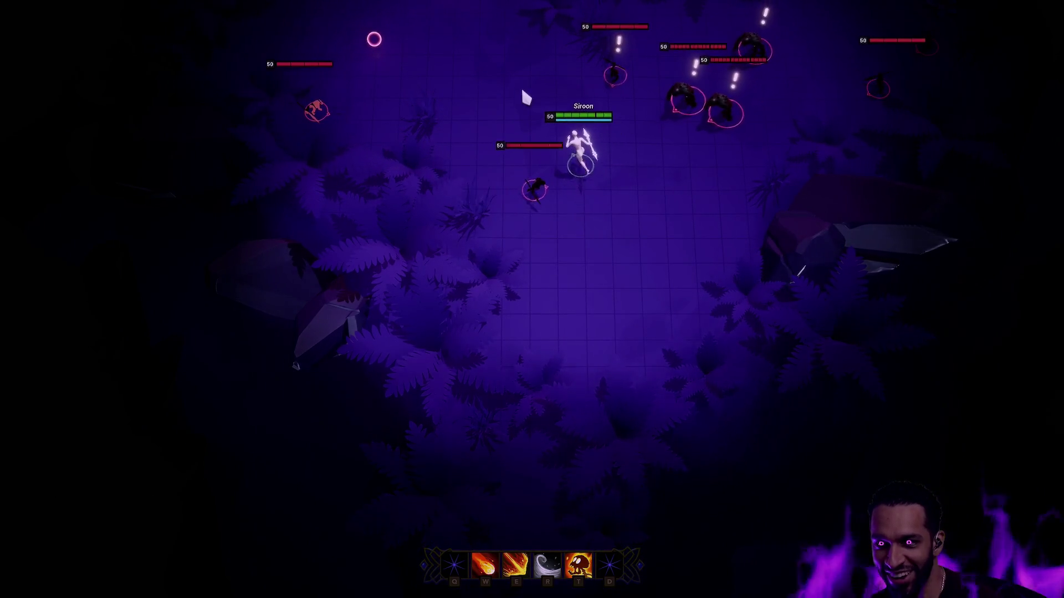
click(473, 106)
click(450, 270)
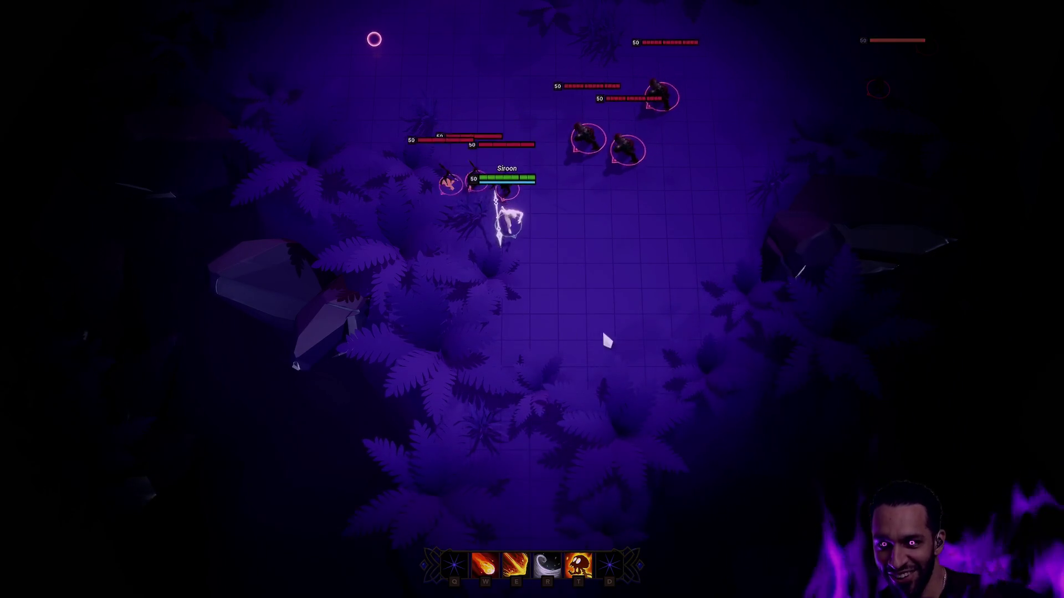
click(627, 327)
click(718, 232)
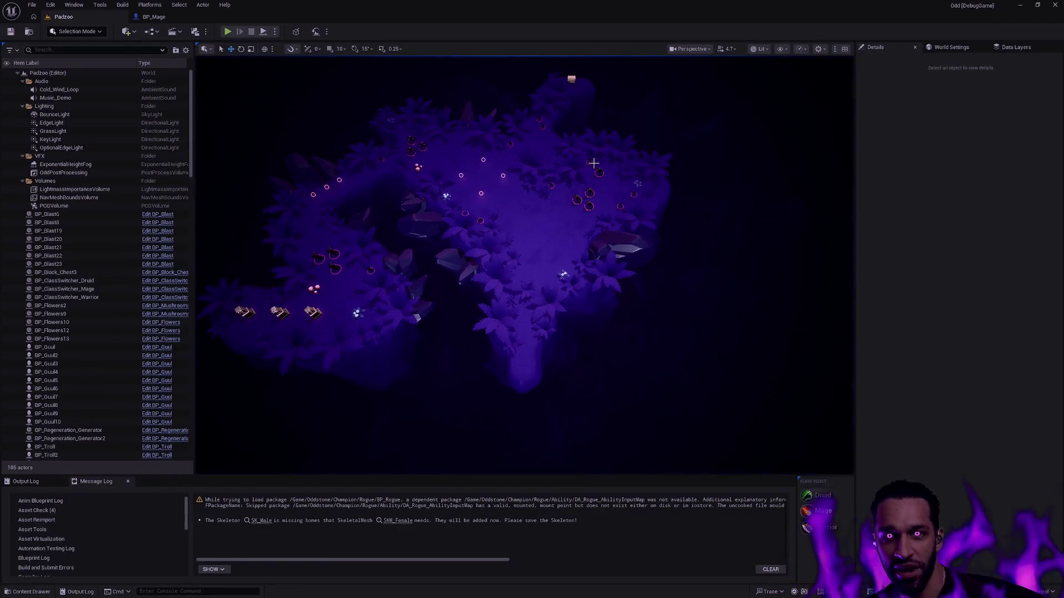
click(247, 521)
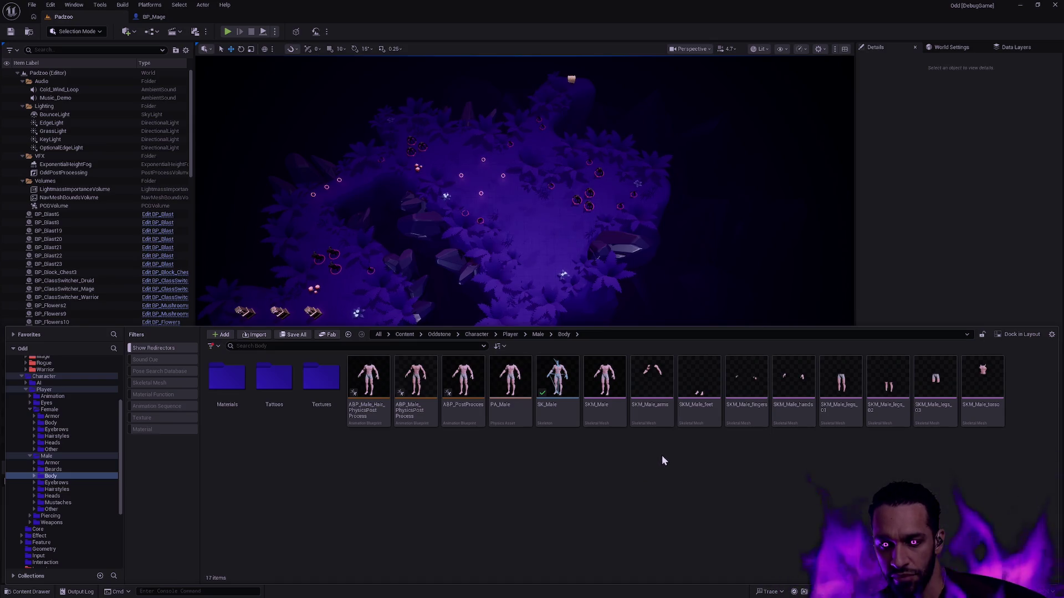
- In BP_Mage, zoom and orbit to a front close-up of the mage's torso
click(147, 18)
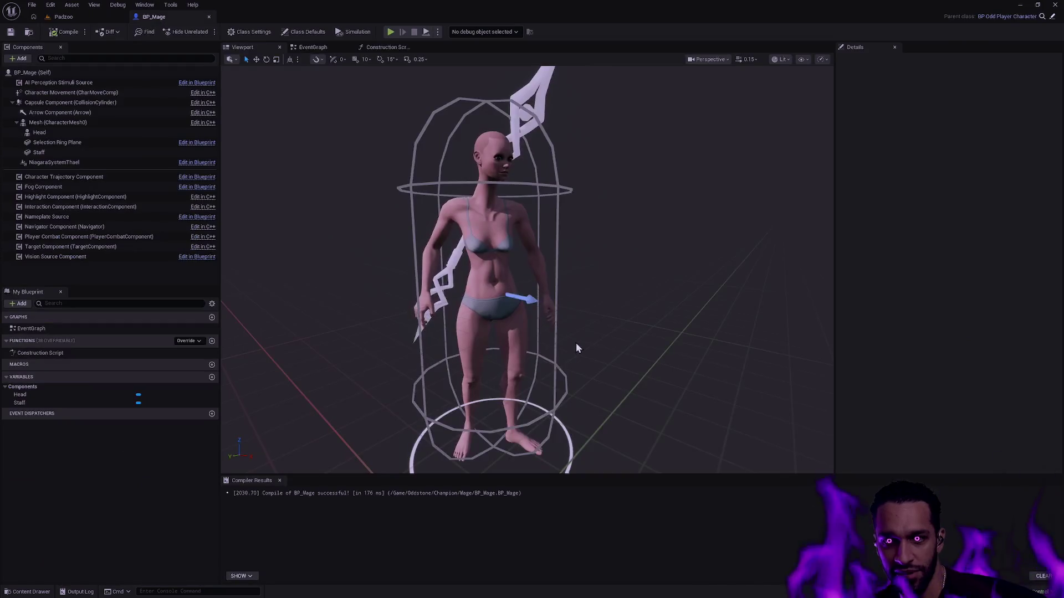
scroll(642, 377, up, 5)
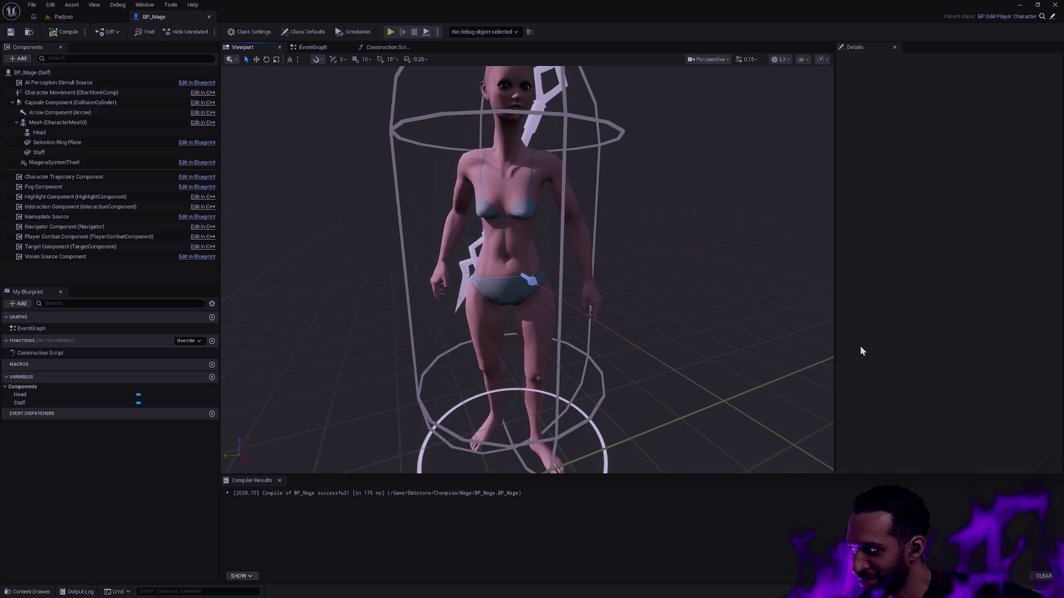
mouse_move(803, 343)
mouse_down()
mouse_move(803, 249)
mouse_move(765, 194)
mouse_move(742, 183)
mouse_move(592, 182)
mouse_up()
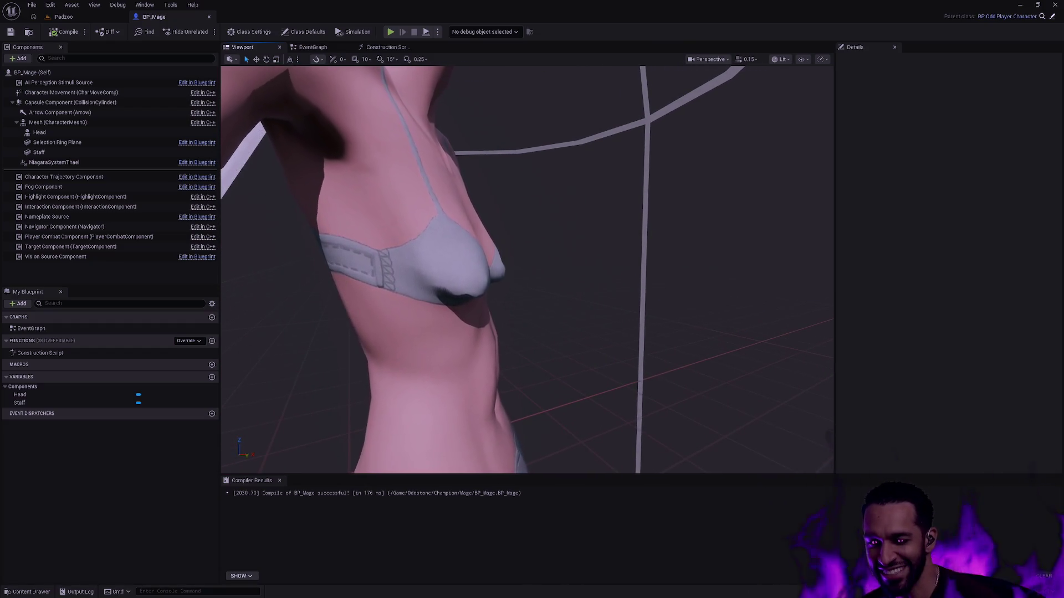
scroll(519, 363, down, 3)
mouse_move(519, 363)
mouse_down()
mouse_move(519, 388)
mouse_move(476, 388)
mouse_move(476, 332)
mouse_move(499, 333)
mouse_move(504, 289)
mouse_move(532, 283)
mouse_move(543, 260)
mouse_move(516, 272)
mouse_move(515, 288)
mouse_move(547, 286)
mouse_up()
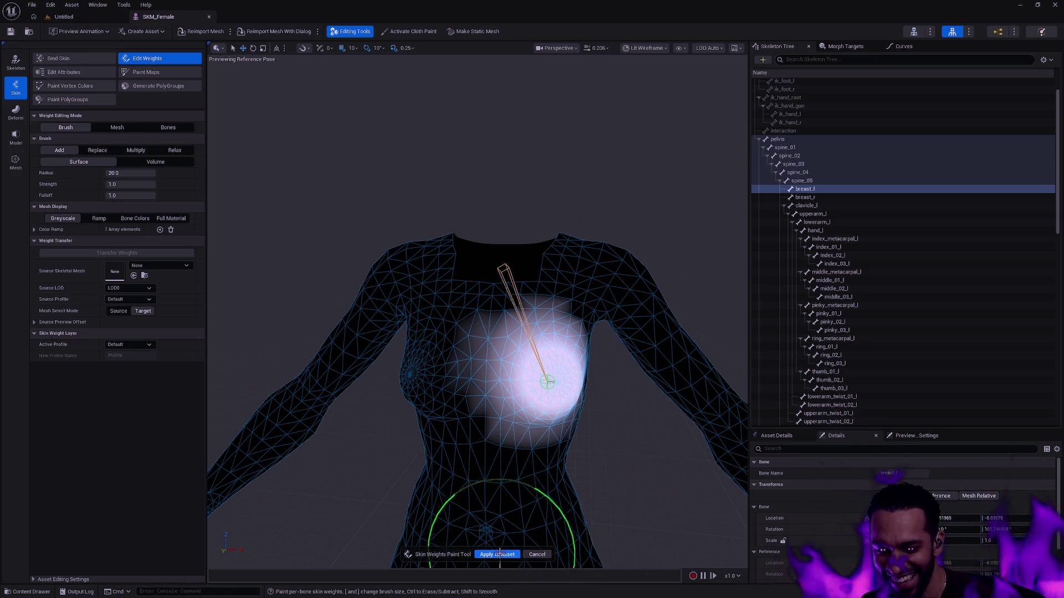
- Cancel the Skin Weights Paint Tool and zoom in on the female torso
click(541, 555)
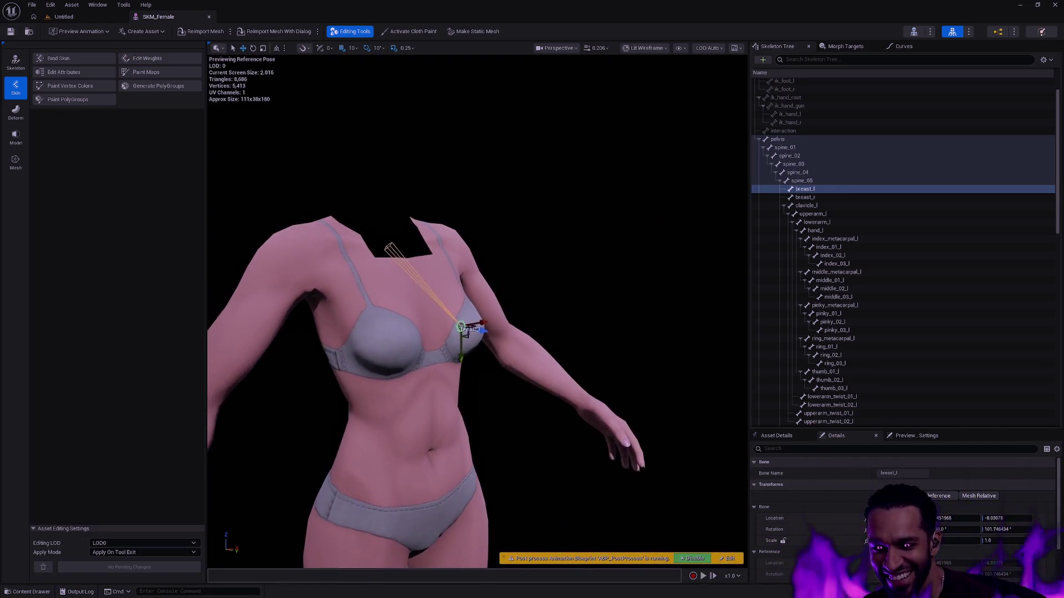
mouse_move(477, 333)
mouse_down()
mouse_move(577, 338)
mouse_move(457, 341)
mouse_move(247, 215)
mouse_up()
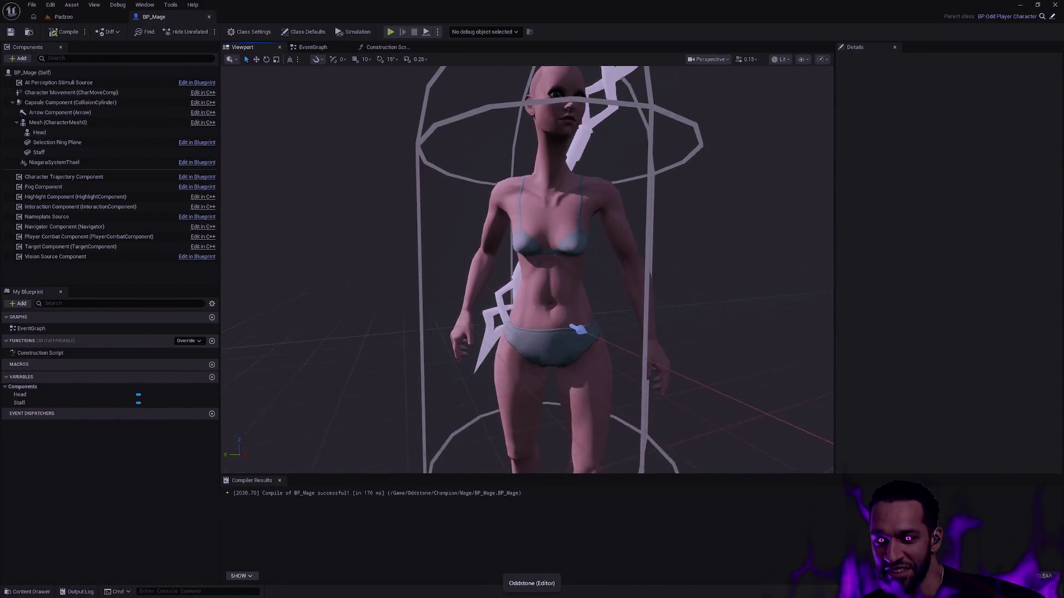
- Orbit and zoom around the mage's right torso, ending on a wider three-quarter view
drag(631, 290, 639, 290)
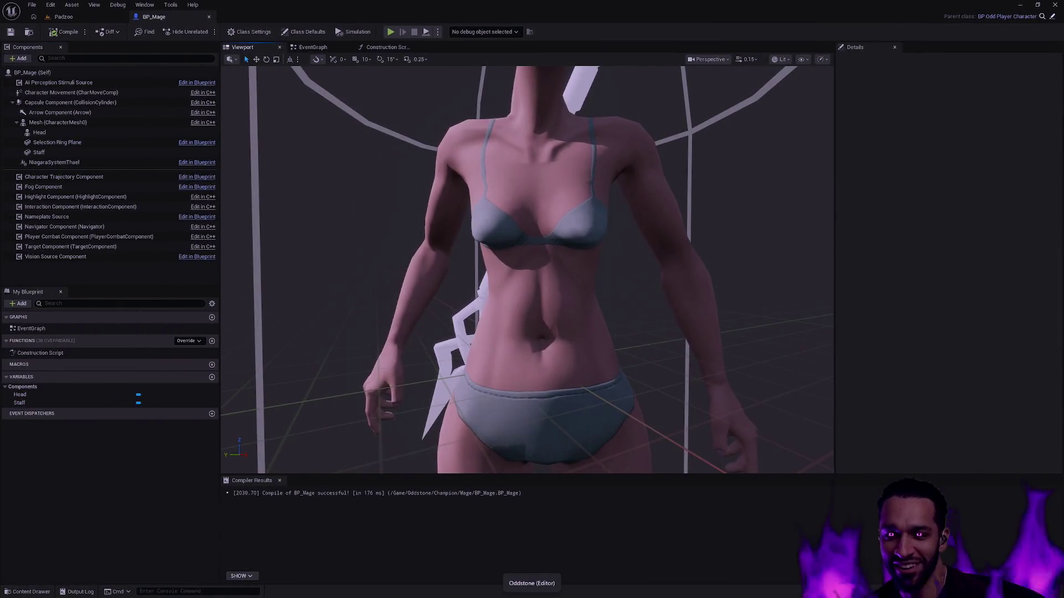
scroll(526, 269, down, 5)
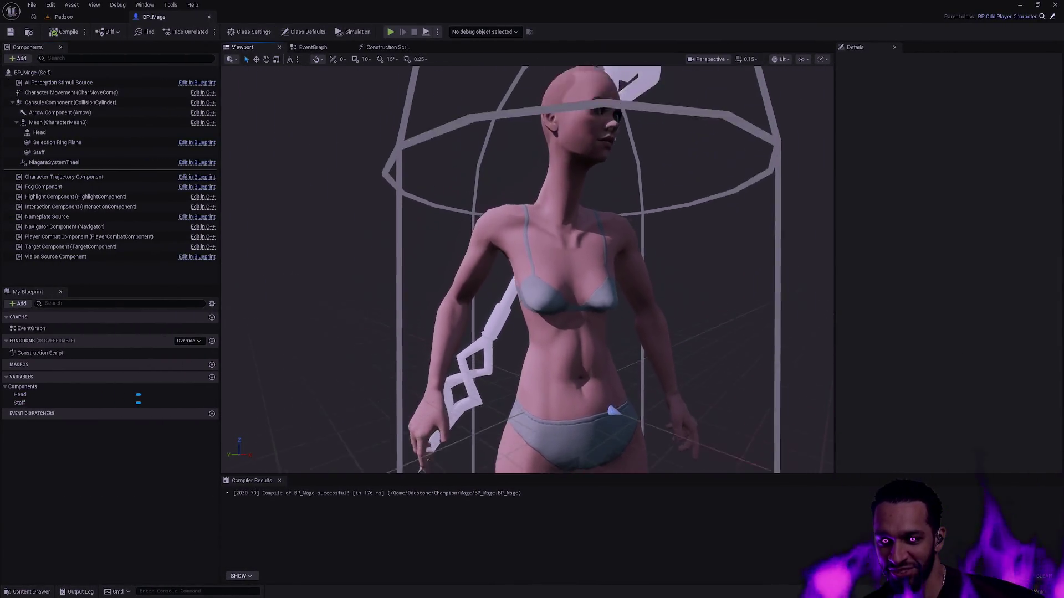
scroll(526, 269, up, 3)
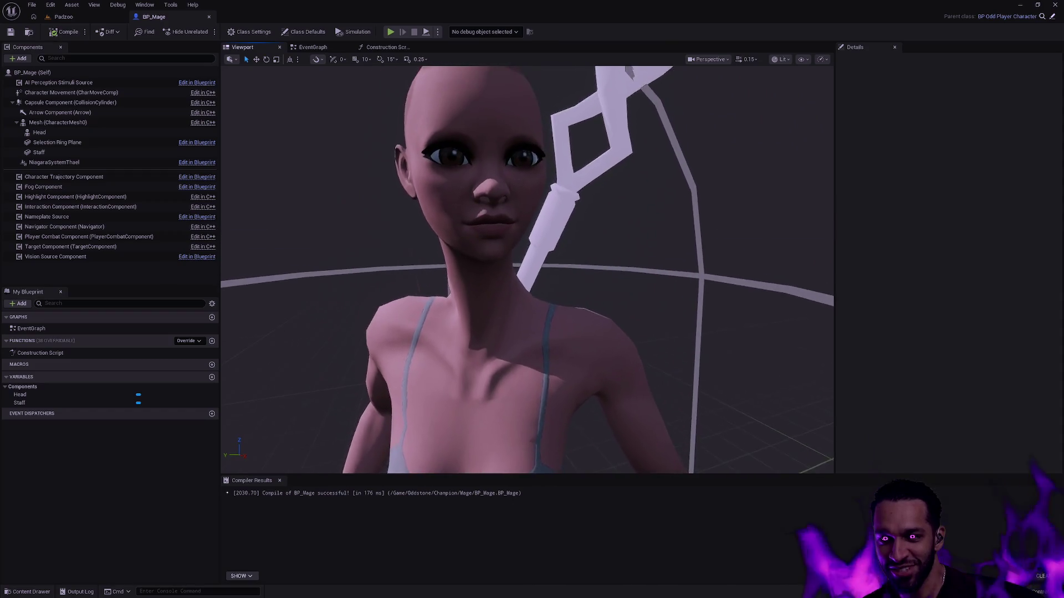
scroll(527, 269, down, 3)
mouse_move(526, 269)
mouse_down()
mouse_move(429, 247)
mouse_move(446, 244)
mouse_move(438, 261)
mouse_move(649, 312)
mouse_up()
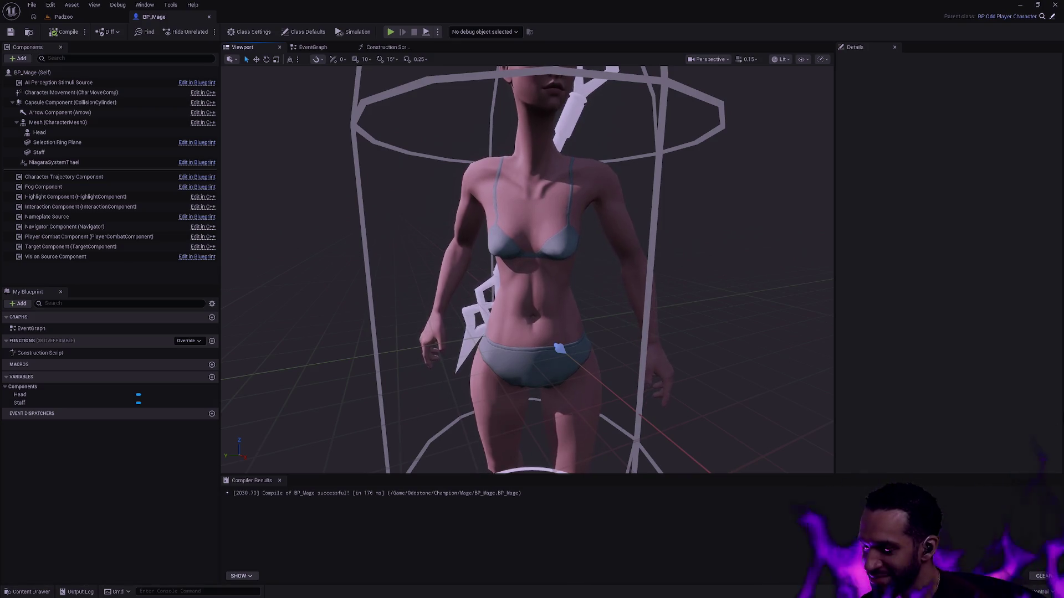
mouse_move(527, 266)
mouse_down()
mouse_move(659, 258)
mouse_move(654, 275)
mouse_up()
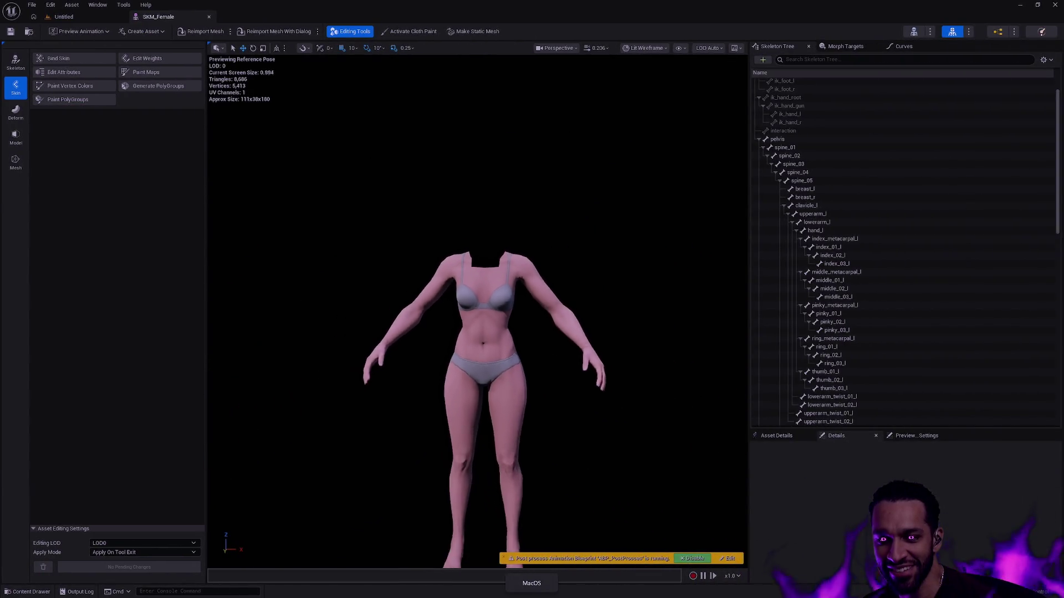
- Select spine_01 through spine_05, then undock the SKM_Female editor into its own right-side window
scroll(515, 332, up, 5)
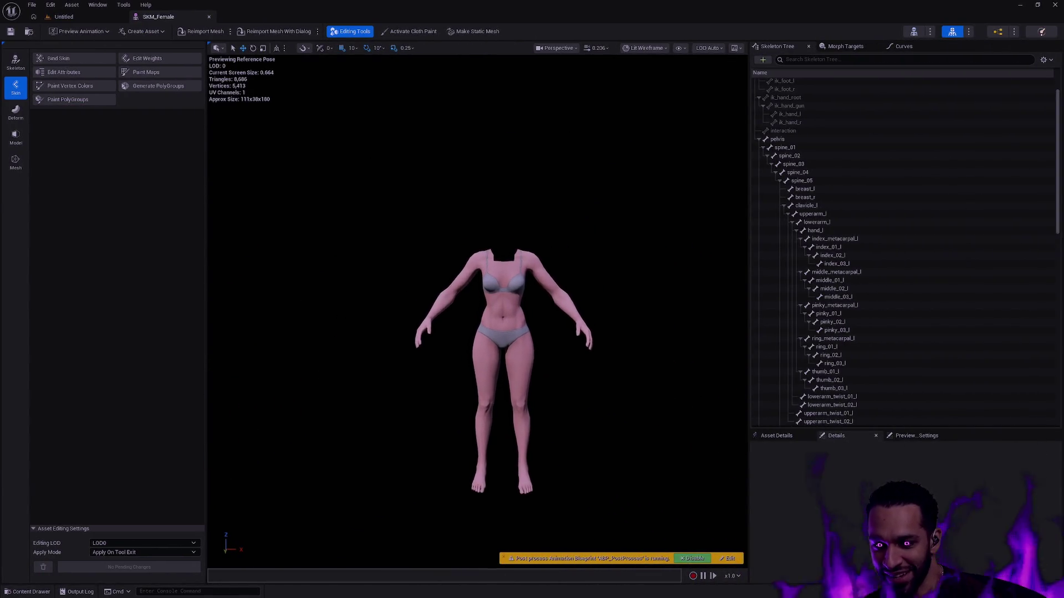
click(786, 148)
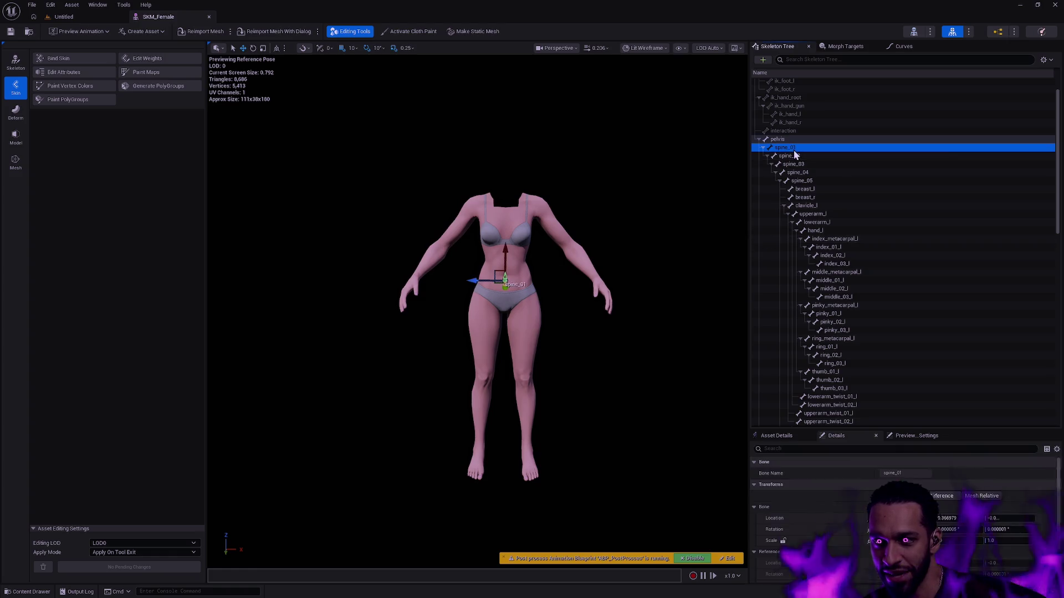
click(799, 156)
click(802, 164)
click(805, 172)
click(813, 181)
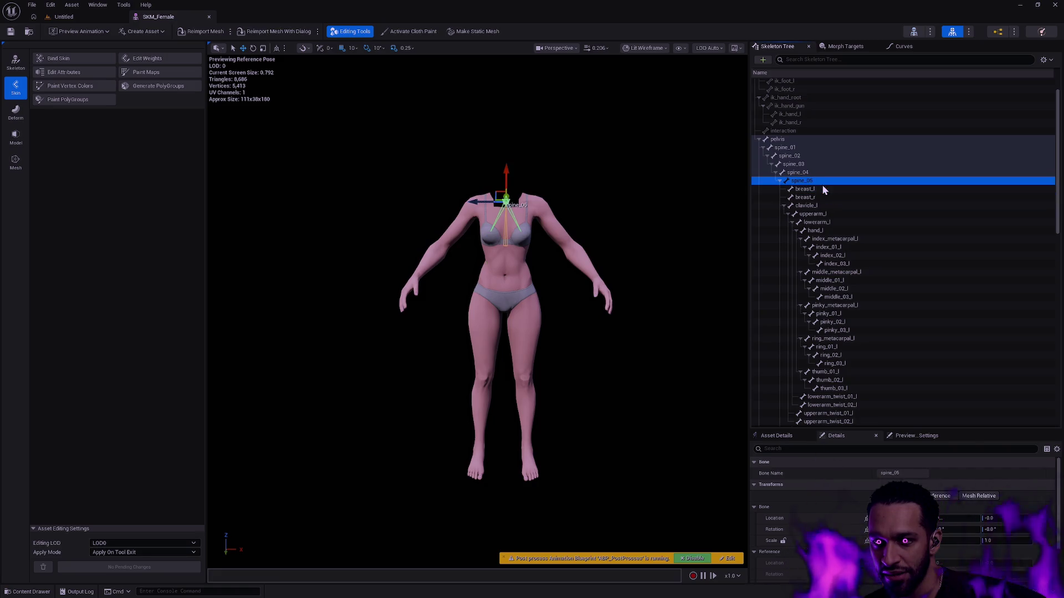
mouse_move(193, 17)
mouse_down()
mouse_move(426, 137)
mouse_move(641, 156)
mouse_move(969, 146)
mouse_move(926, 164)
mouse_up()
click(271, 277)
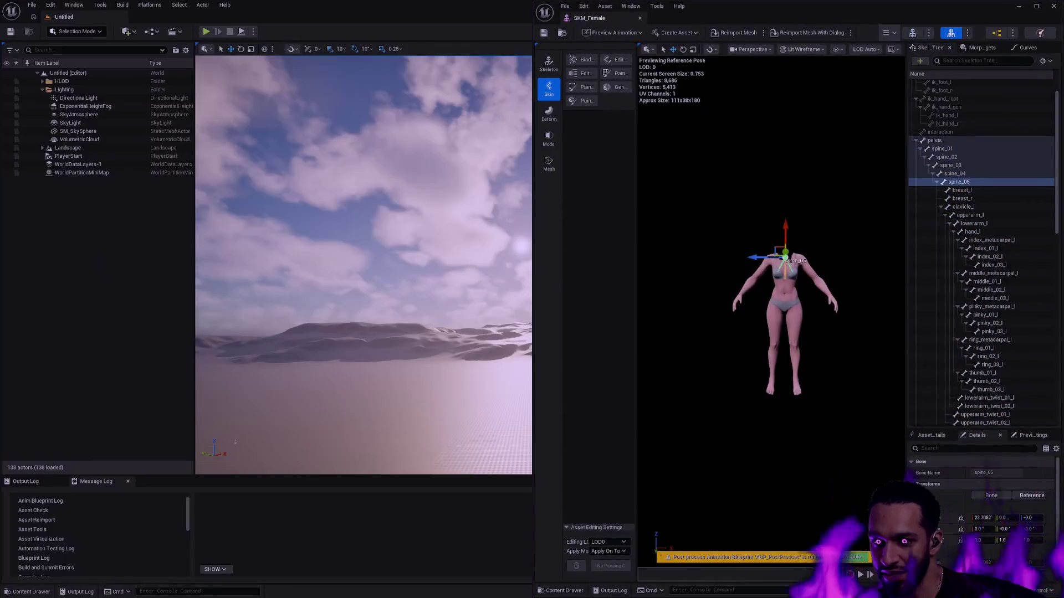
- Open SKM_Male from Player > Male > Body and move its editor to the left half of the screen
key(ctrl+space)
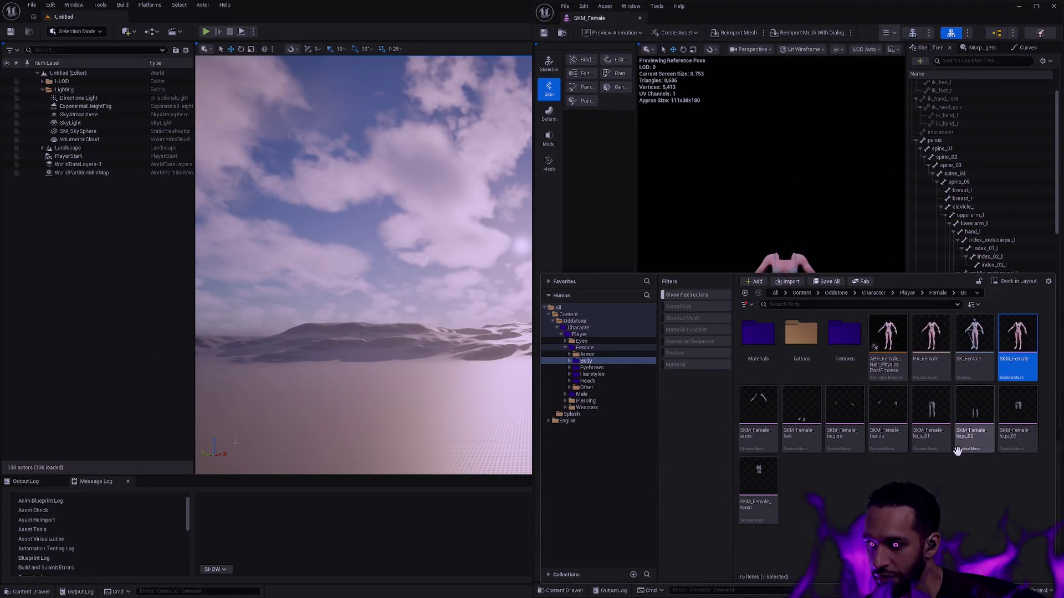
key(alt+Left)
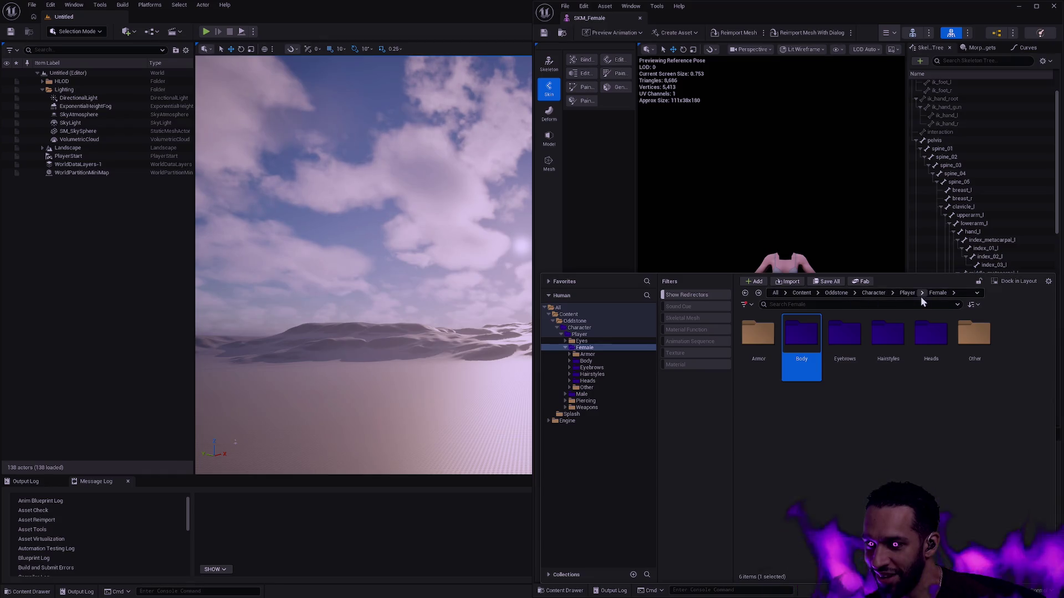
click(907, 293)
double_click(844, 338)
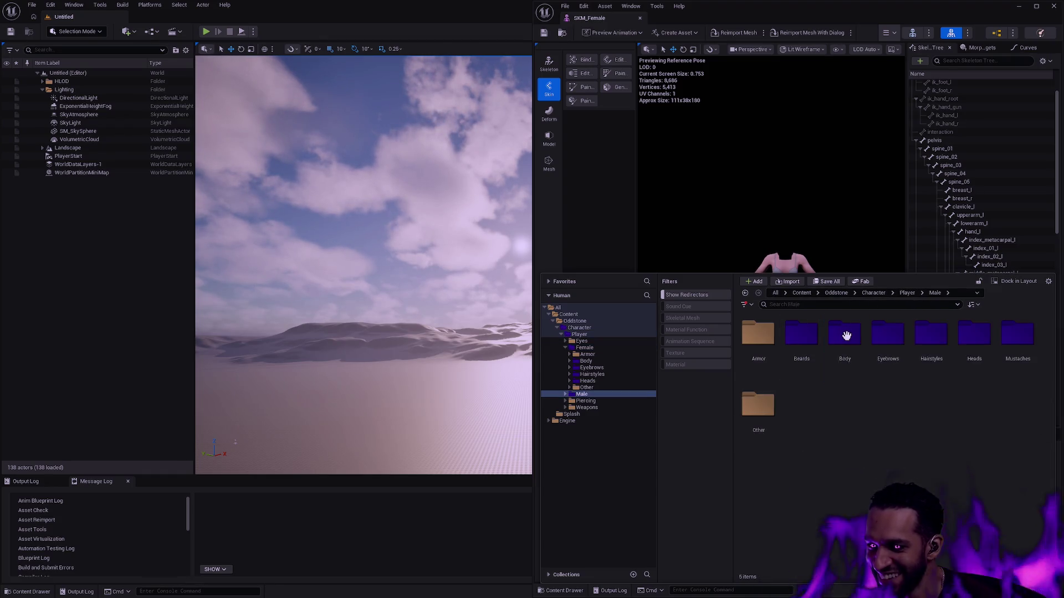
double_click(844, 338)
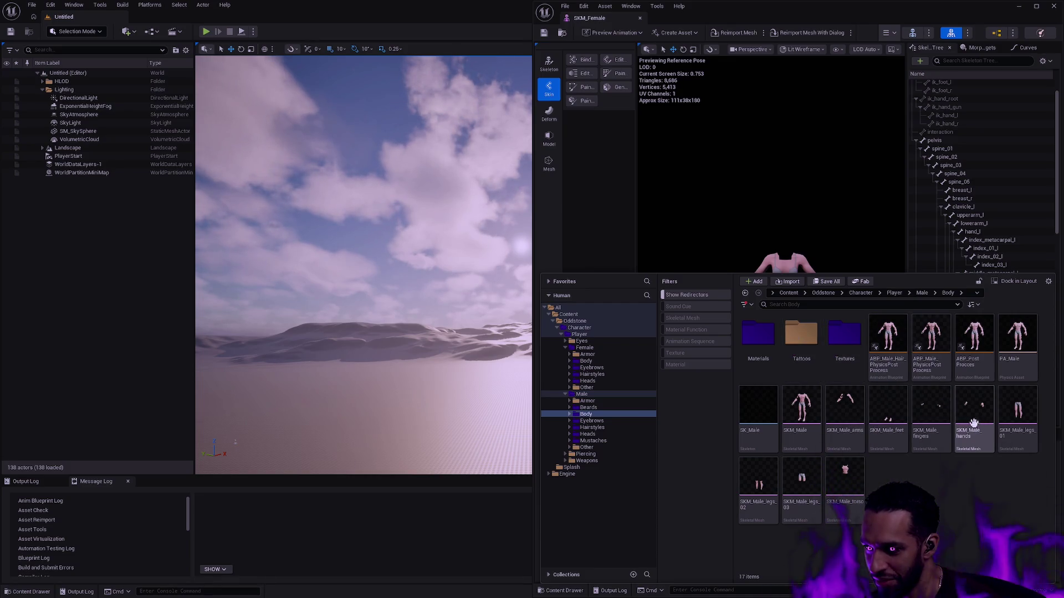
click(799, 440)
double_click(798, 439)
mouse_move(667, 25)
mouse_down()
mouse_move(238, 50)
mouse_move(297, 95)
mouse_move(1, 99)
mouse_up()
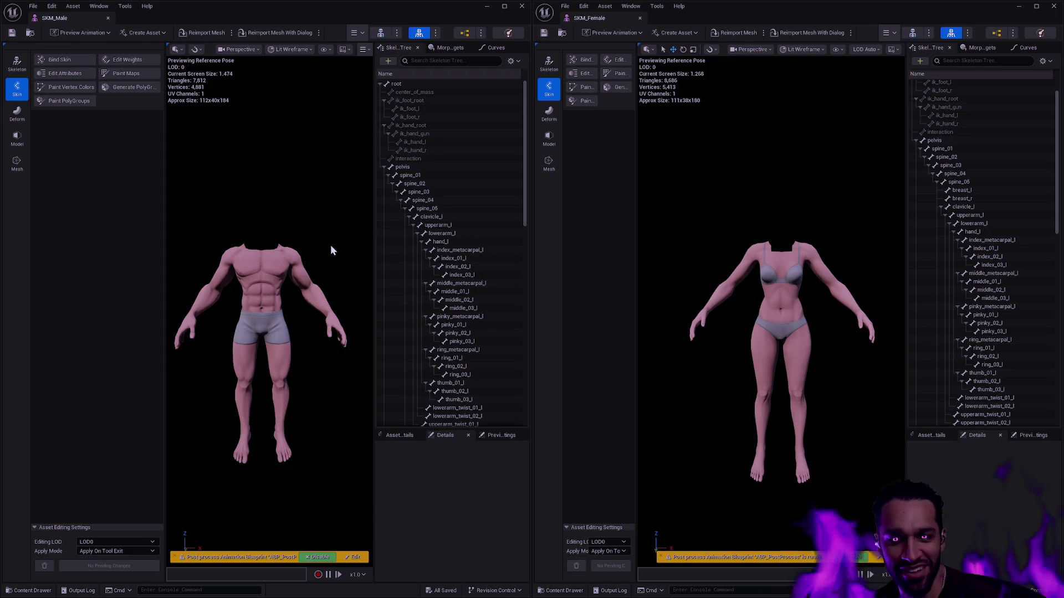
- Orbit around the SKM_Male torso, then orbit and zoom in on the mage character
scroll(332, 249, up, 5)
mouse_move(297, 282)
mouse_down()
mouse_move(234, 275)
mouse_move(287, 256)
mouse_up()
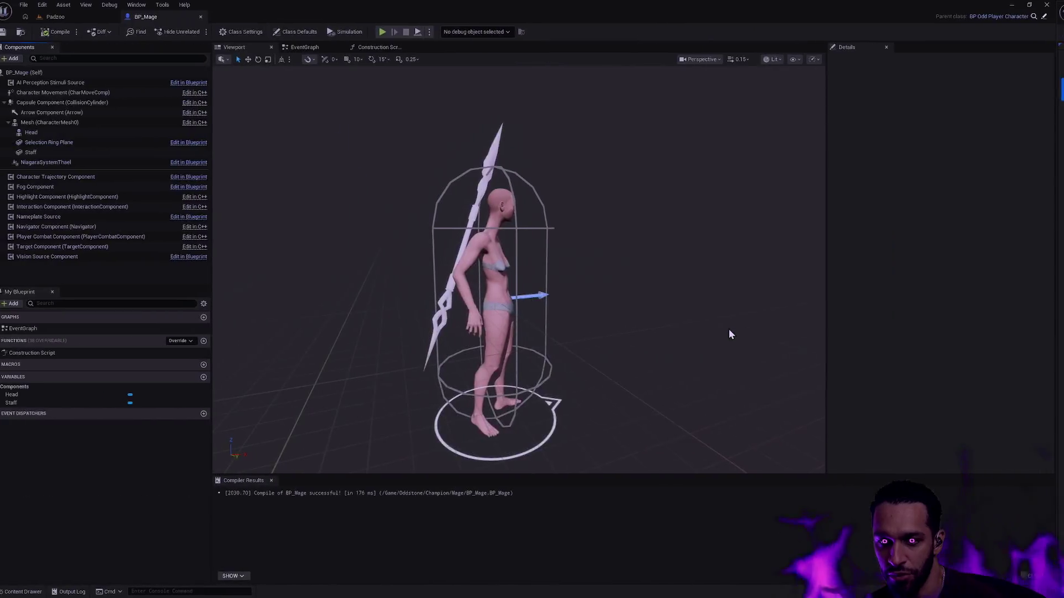
drag(730, 329, 702, 316)
- Open the BP_Druid Blueprint through a quick 'BP' asset search and show its Viewport
key(ctrl+p)
text(BP_Druid)
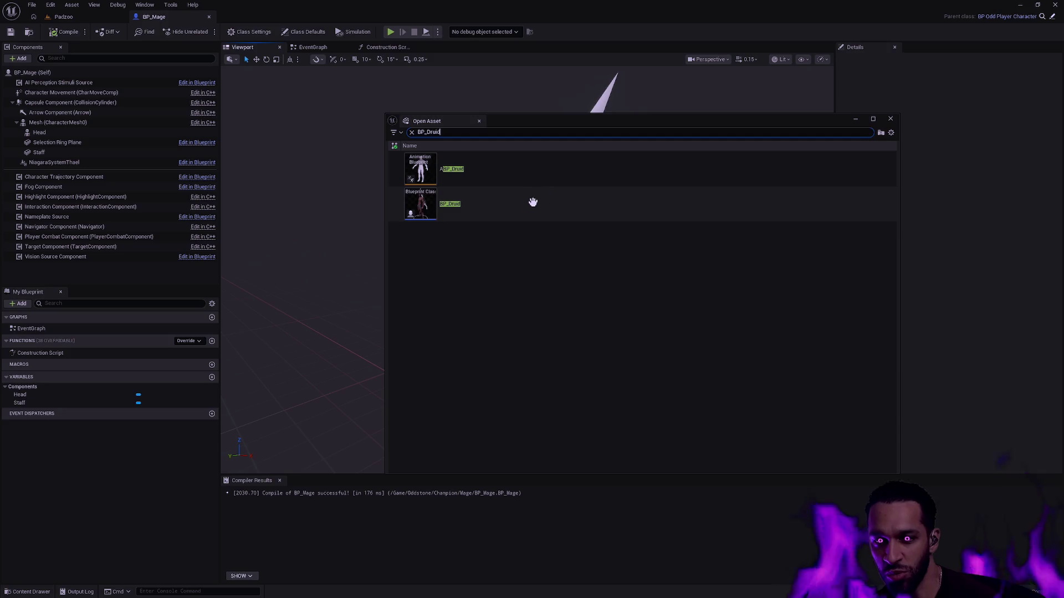
double_click(524, 210)
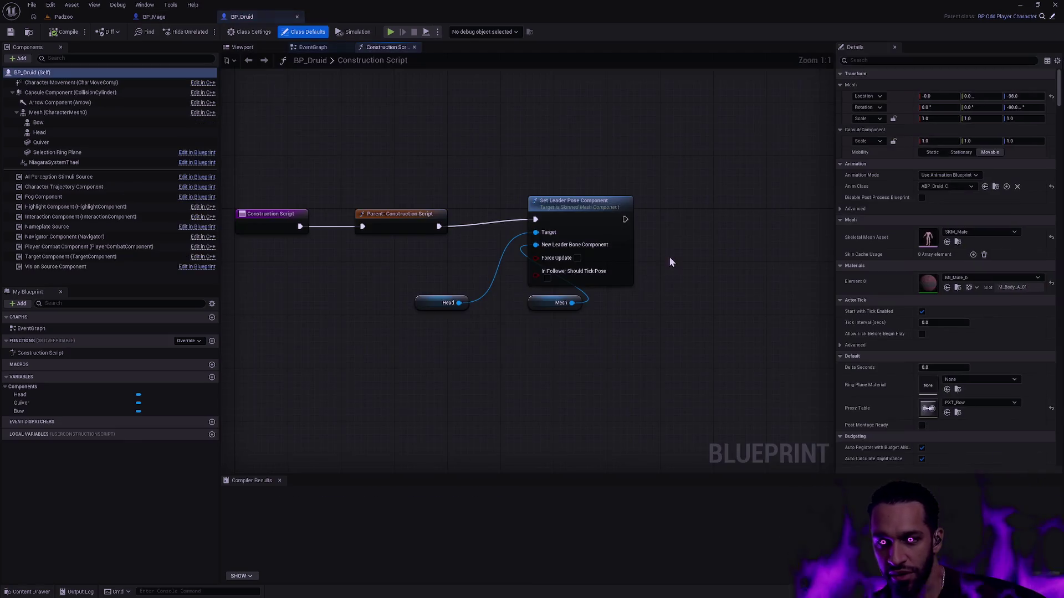
click(267, 48)
- Select the Druid's Head component, orbit to a side view, then deselect and re-angle
scroll(526, 271, up, 10)
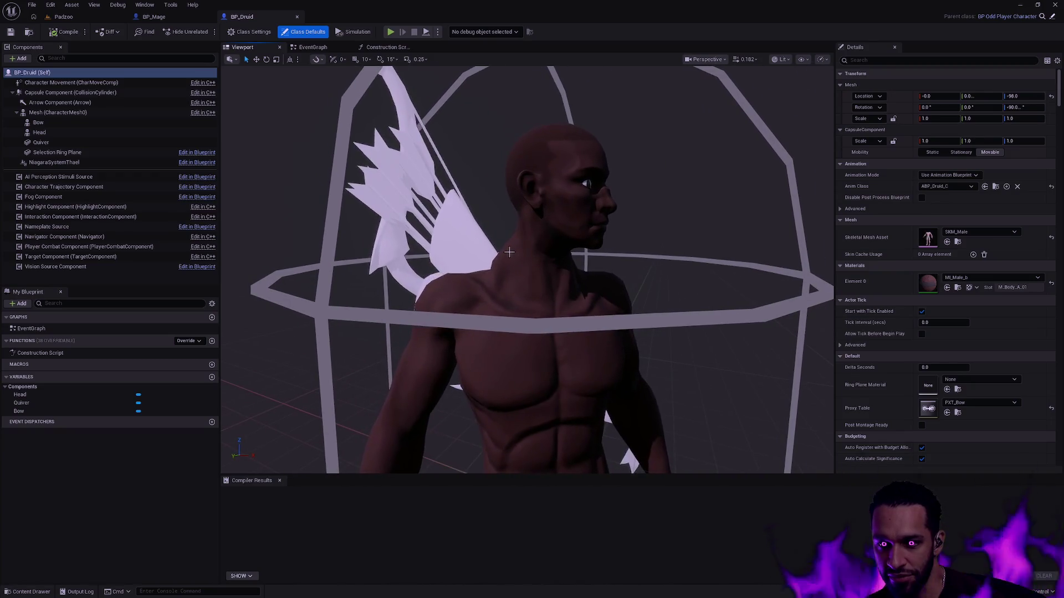
click(542, 190)
mouse_move(542, 190)
mouse_down()
mouse_move(377, 195)
mouse_move(302, 180)
mouse_up()
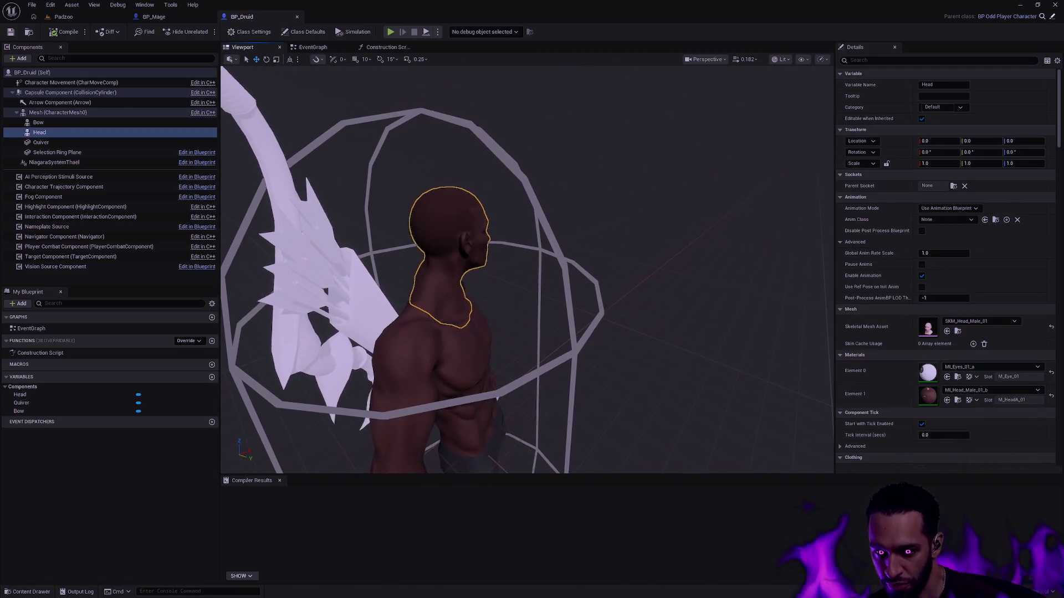
click(580, 287)
drag(580, 287, 580, 287)
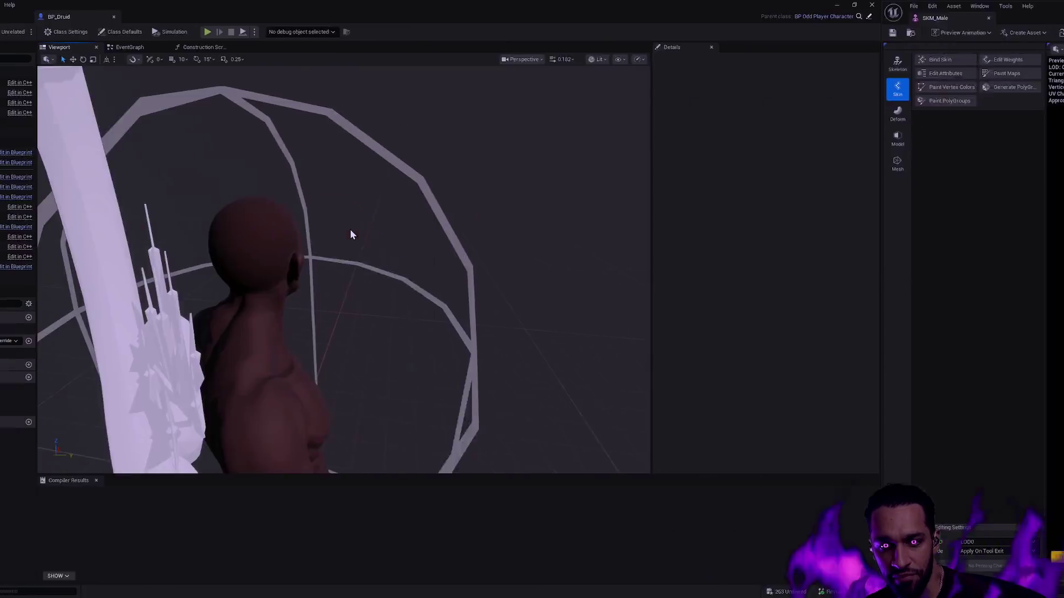
- Orbit and zoom around the druid character in the BP_Druid viewport
mouse_move(569, 320)
mouse_down()
mouse_move(637, 319)
mouse_move(638, 343)
mouse_move(621, 299)
mouse_move(609, 311)
mouse_move(554, 313)
mouse_up()
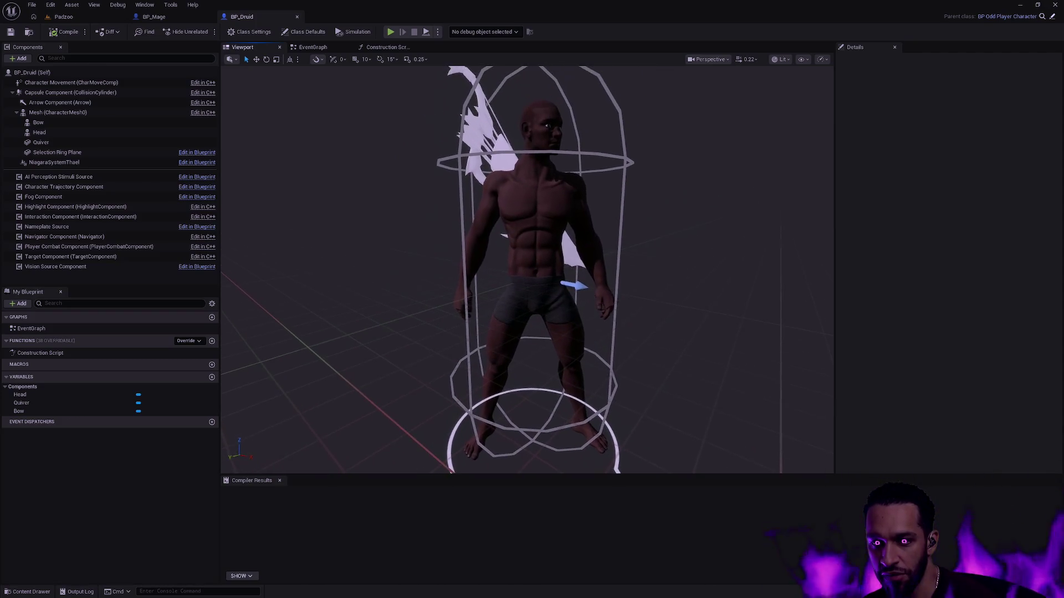
scroll(526, 266, down, 2)
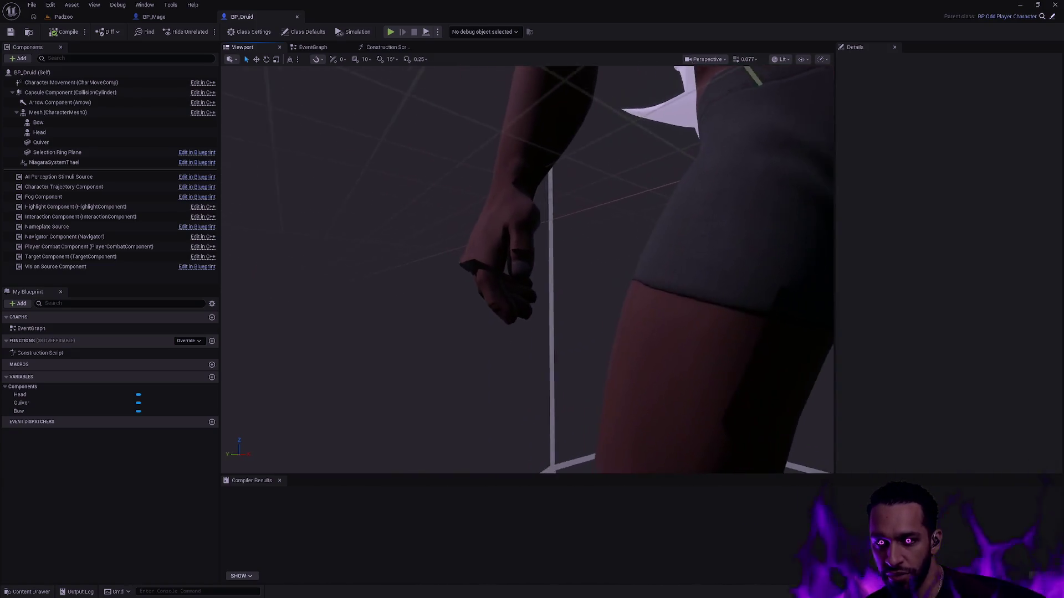
scroll(703, 333, down, 5)
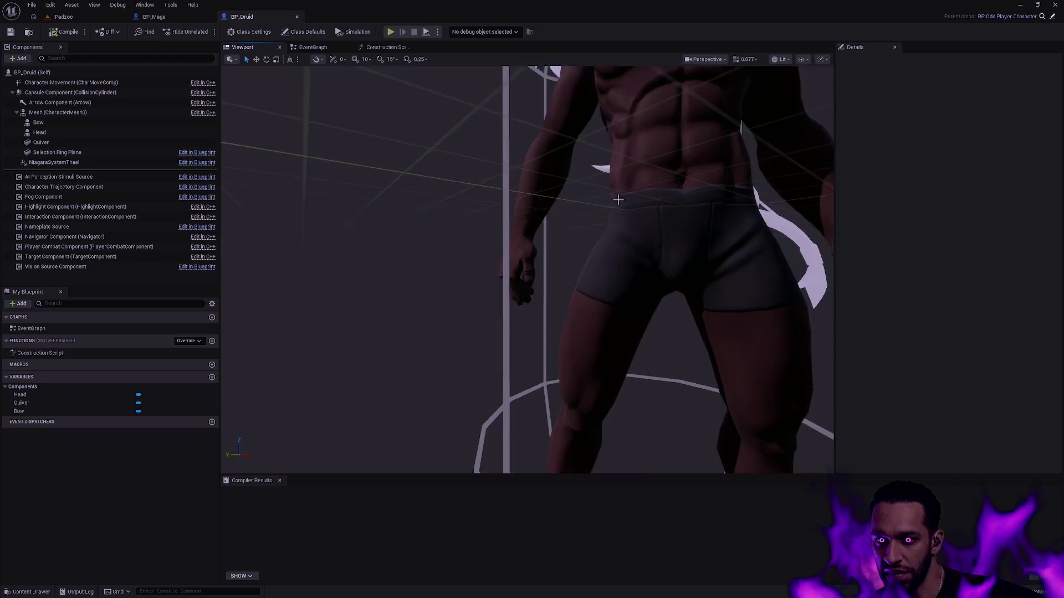
scroll(600, 263, up, 5)
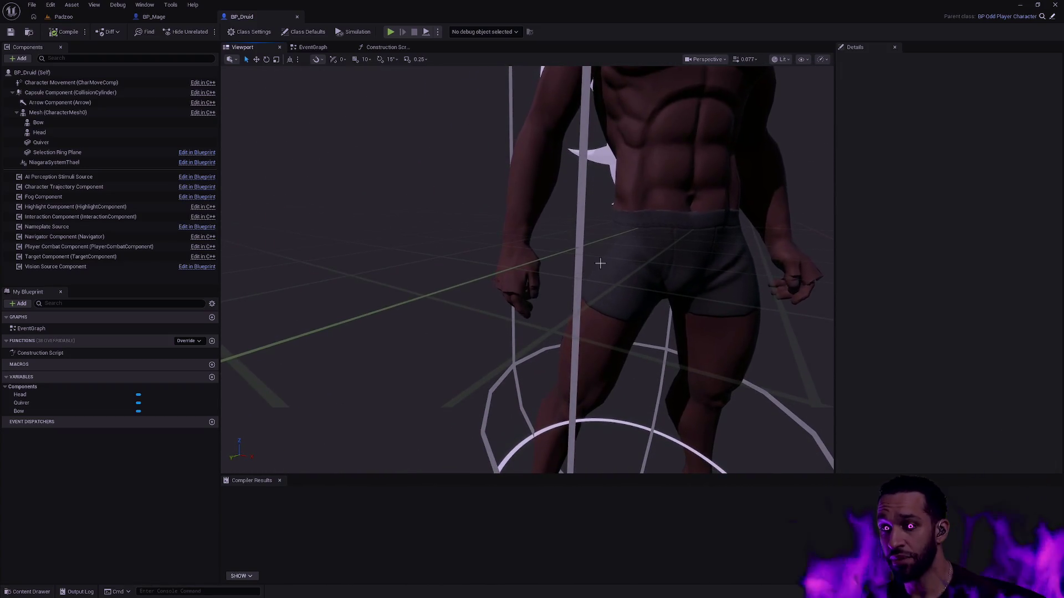
scroll(639, 281, down, 5)
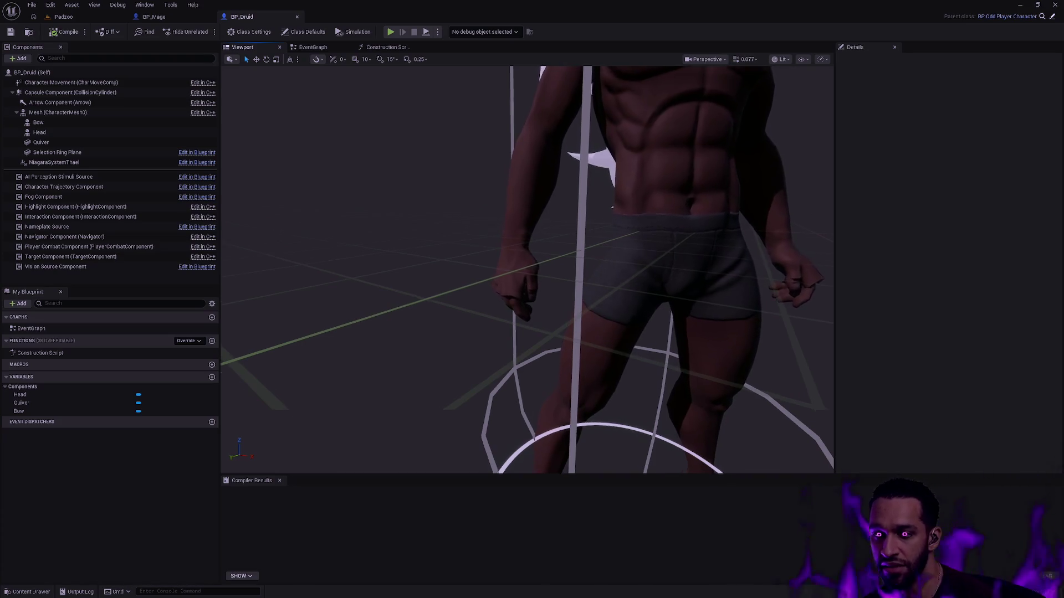
scroll(638, 281, down, 3)
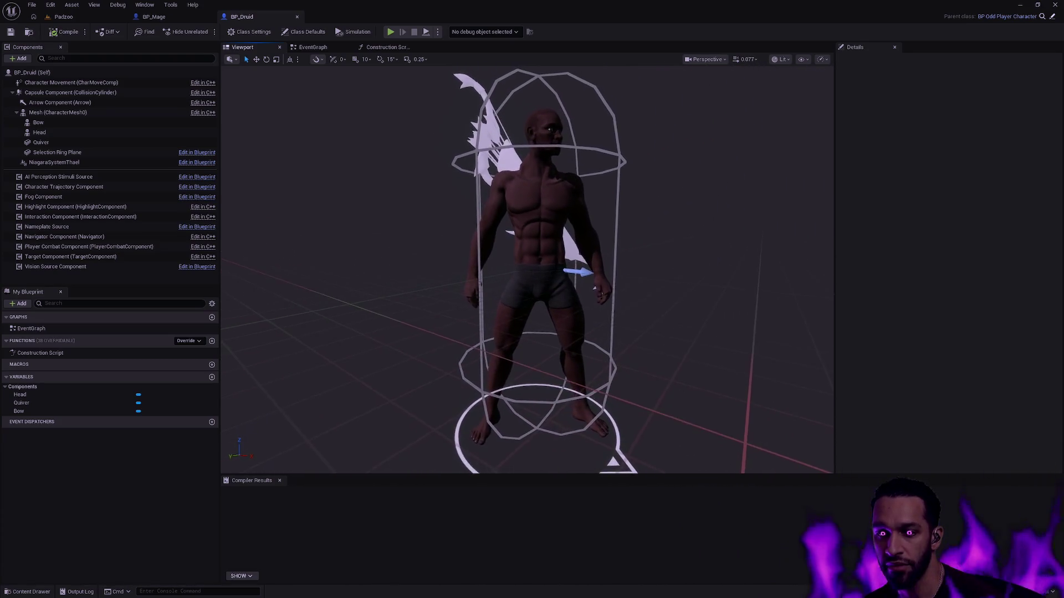
scroll(639, 281, up, 2)
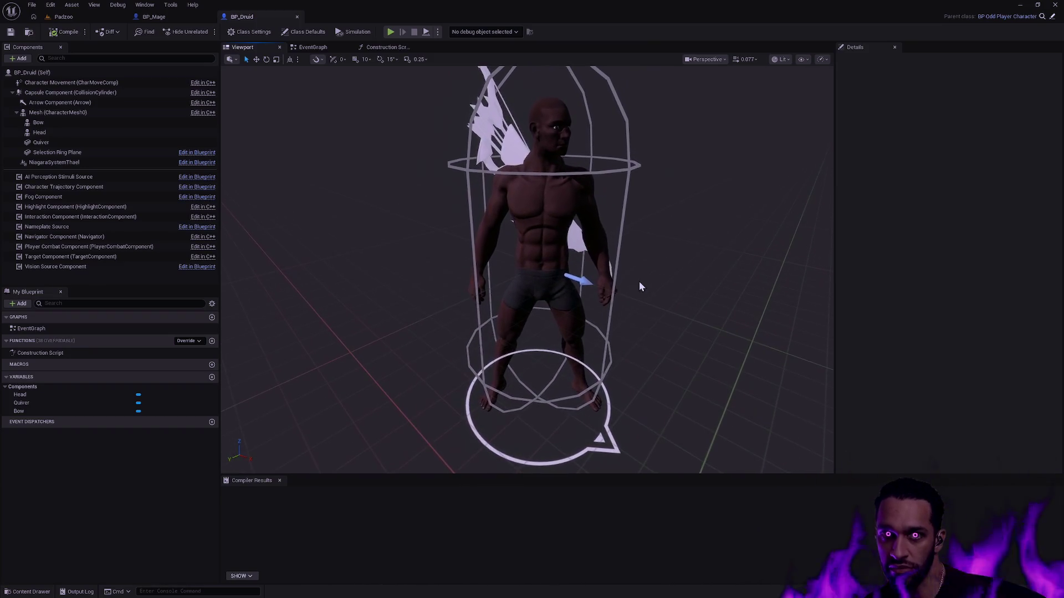
mouse_move(640, 281)
mouse_down()
mouse_move(676, 278)
mouse_move(637, 283)
mouse_up()
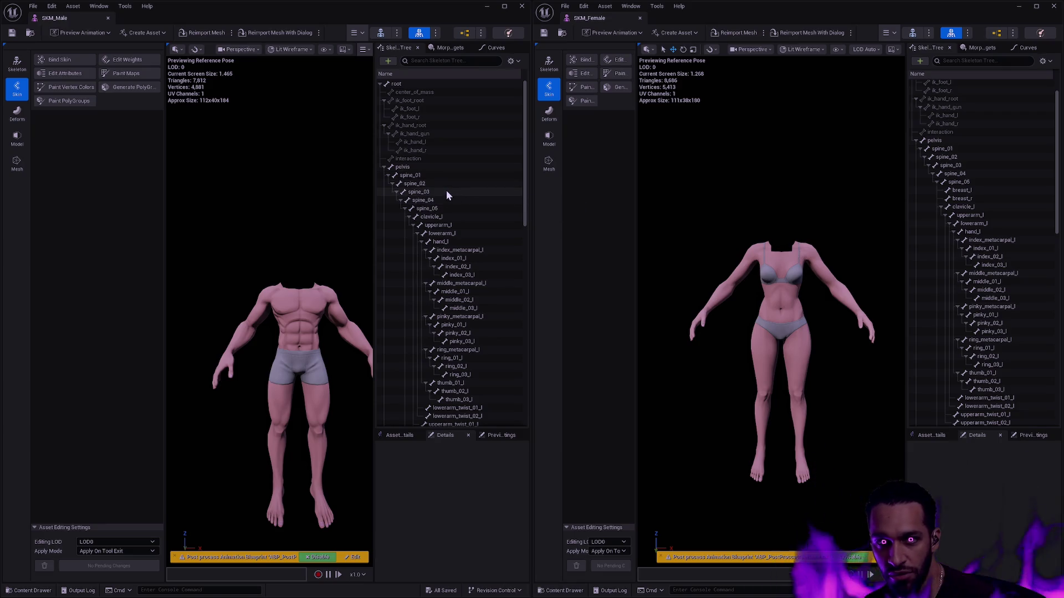
- Compare the pelvis, spine_01, spine_02 and spine_03 bones on the male and female skeletons
click(423, 166)
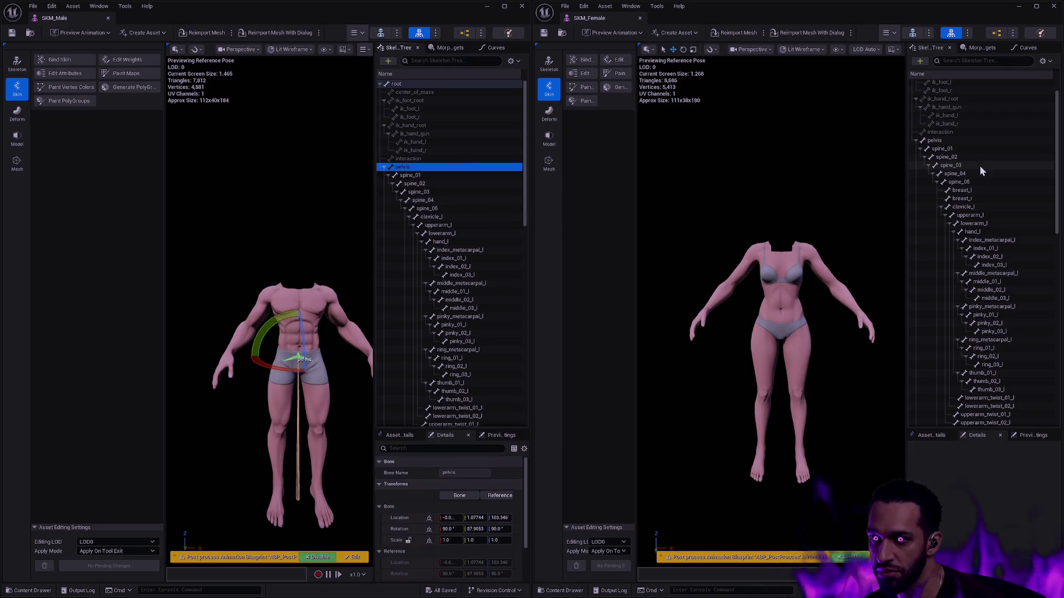
click(953, 141)
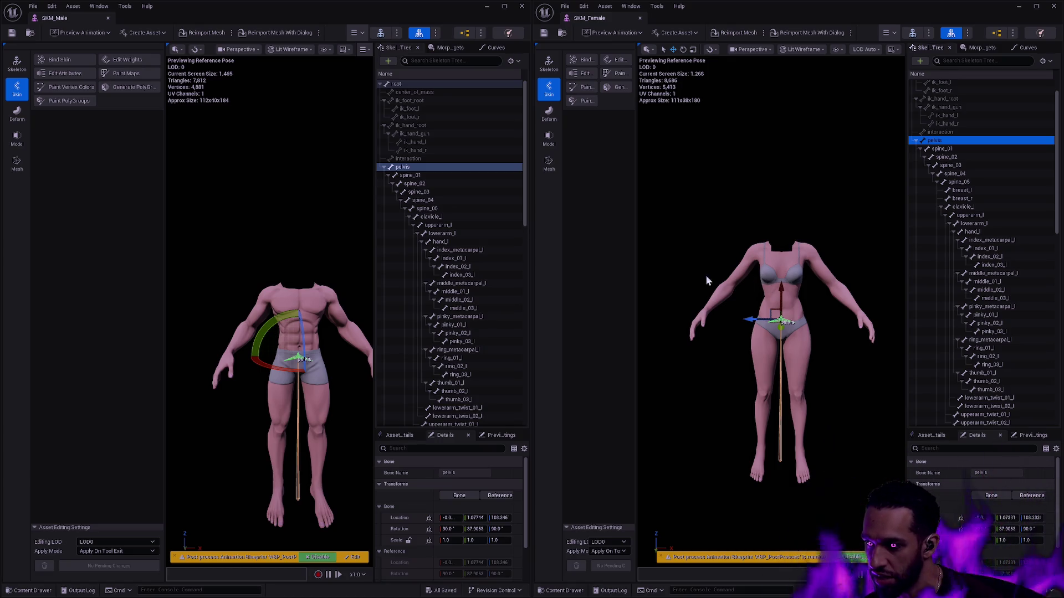
click(942, 149)
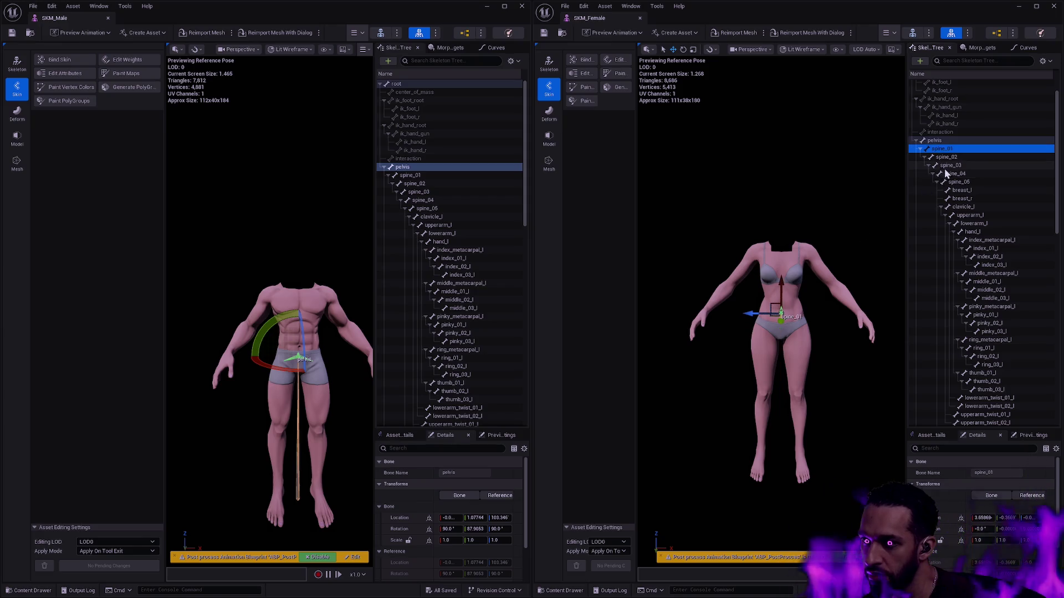
click(440, 177)
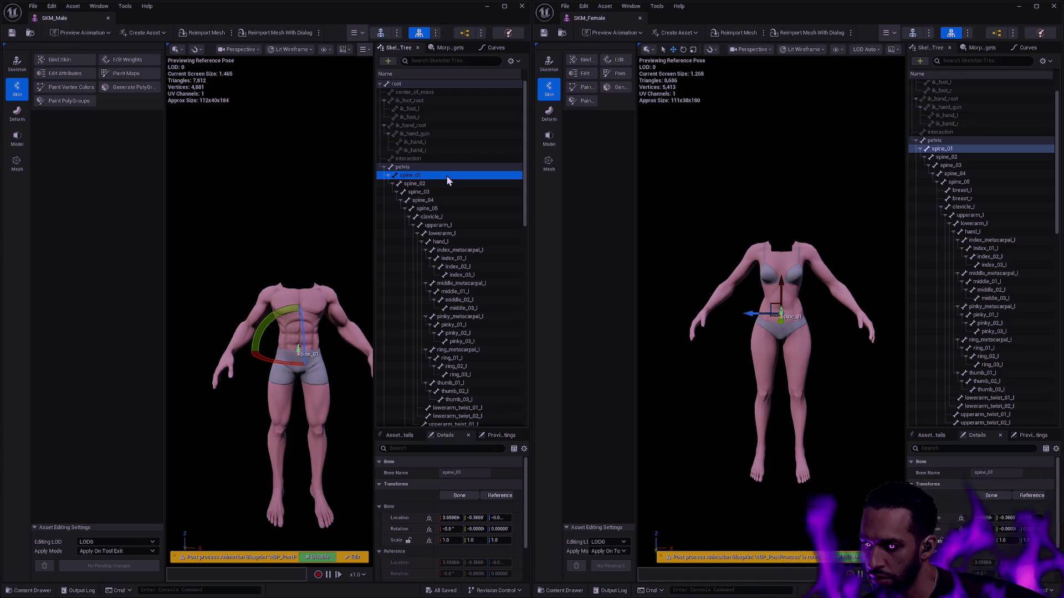
key(Down)
click(953, 158)
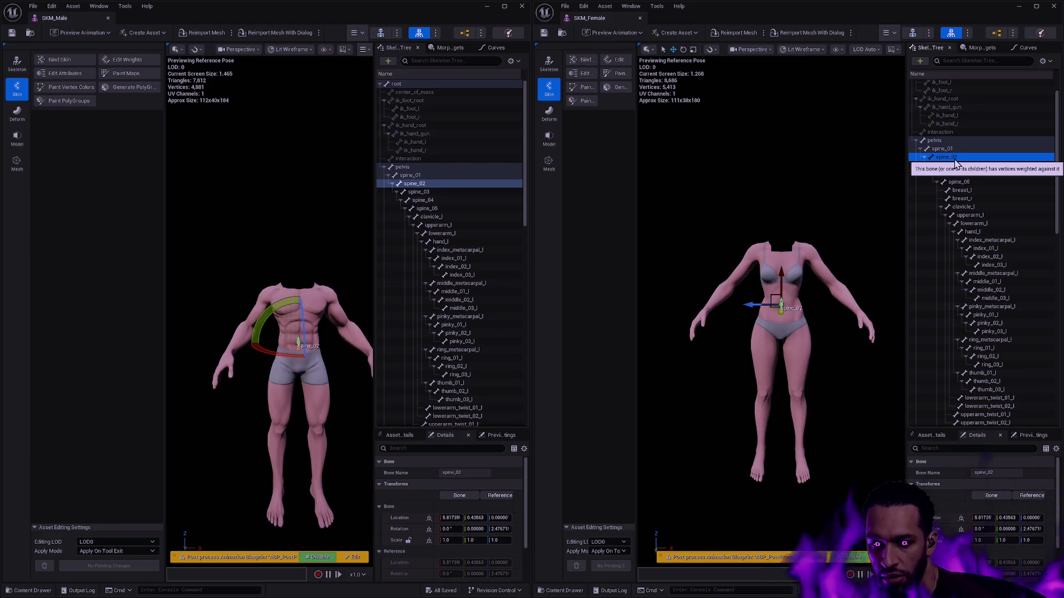
key(Down)
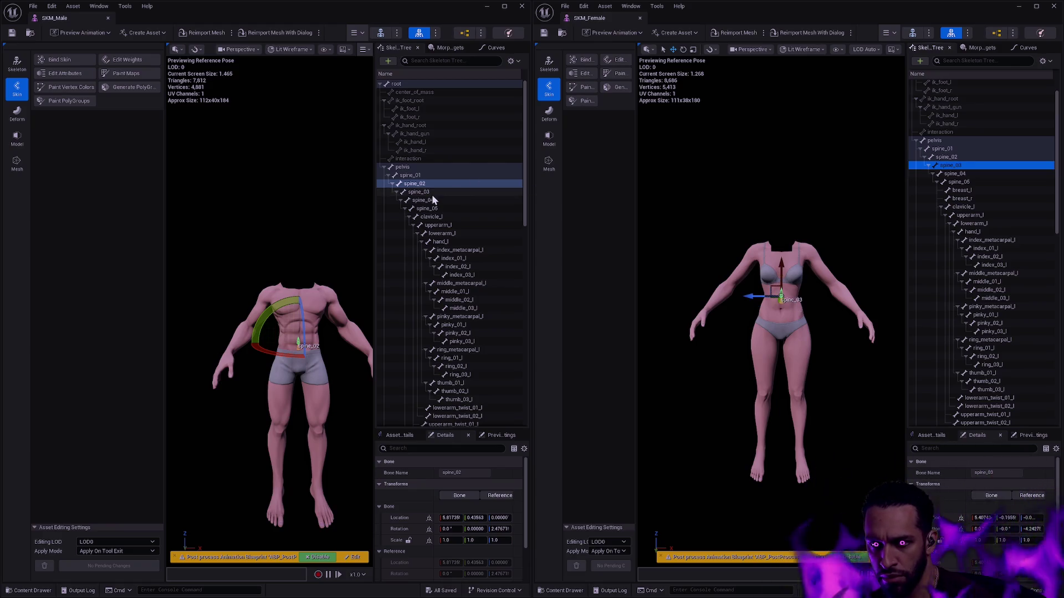
click(430, 192)
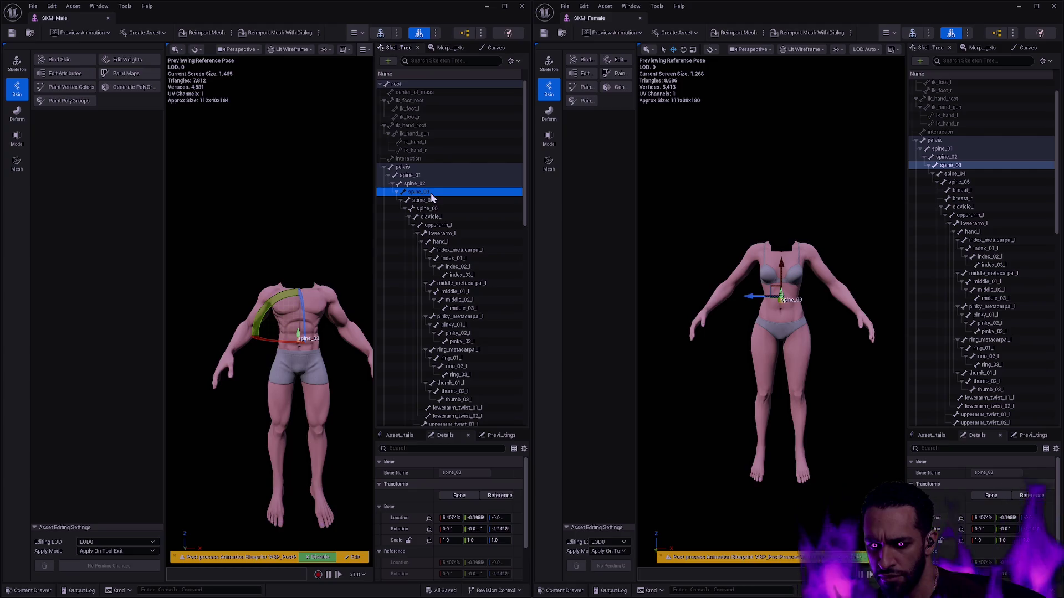
- Compare spine_04, spine_05, breast_l and clavicle_l bones between the male and female skeletons
key(Down)
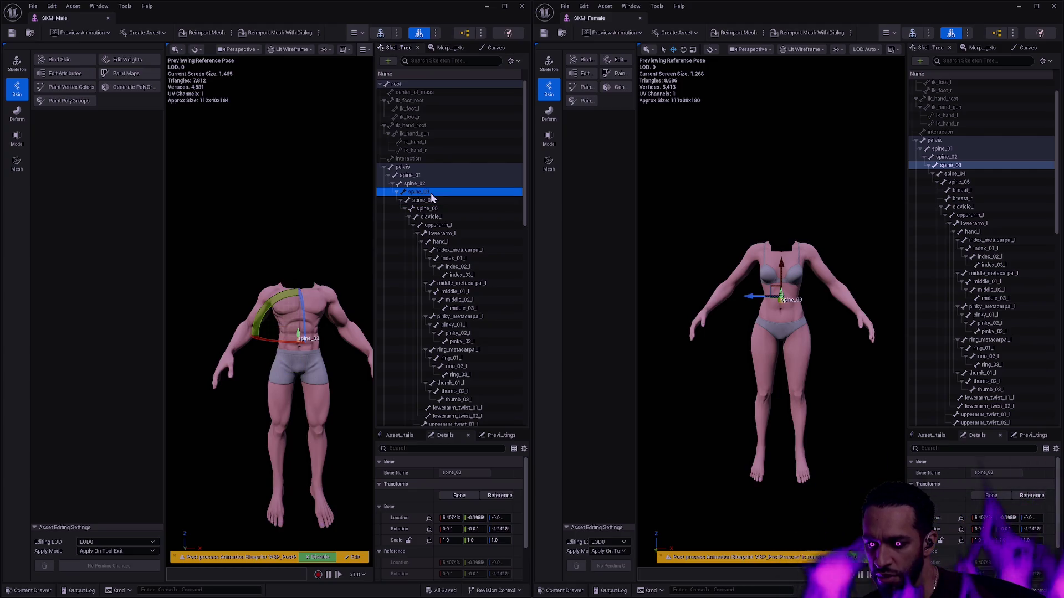
key(Down)
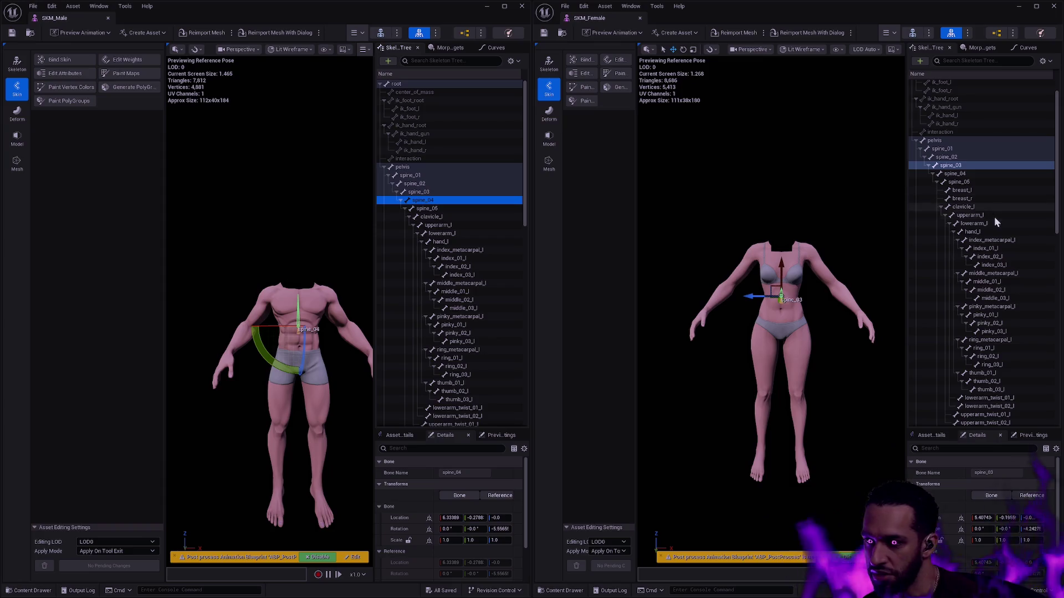
click(973, 175)
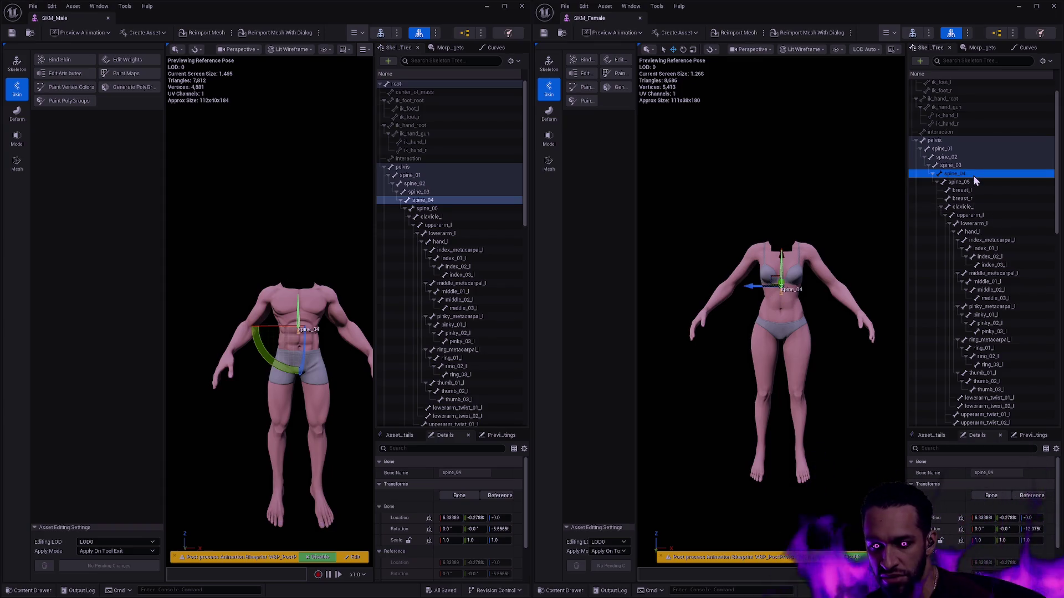
click(458, 209)
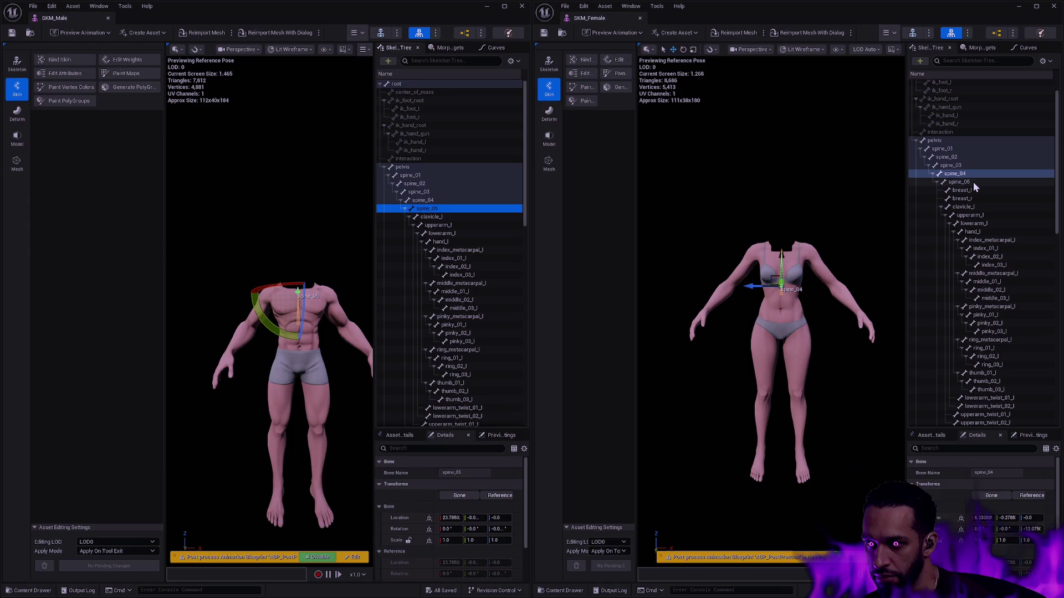
click(973, 182)
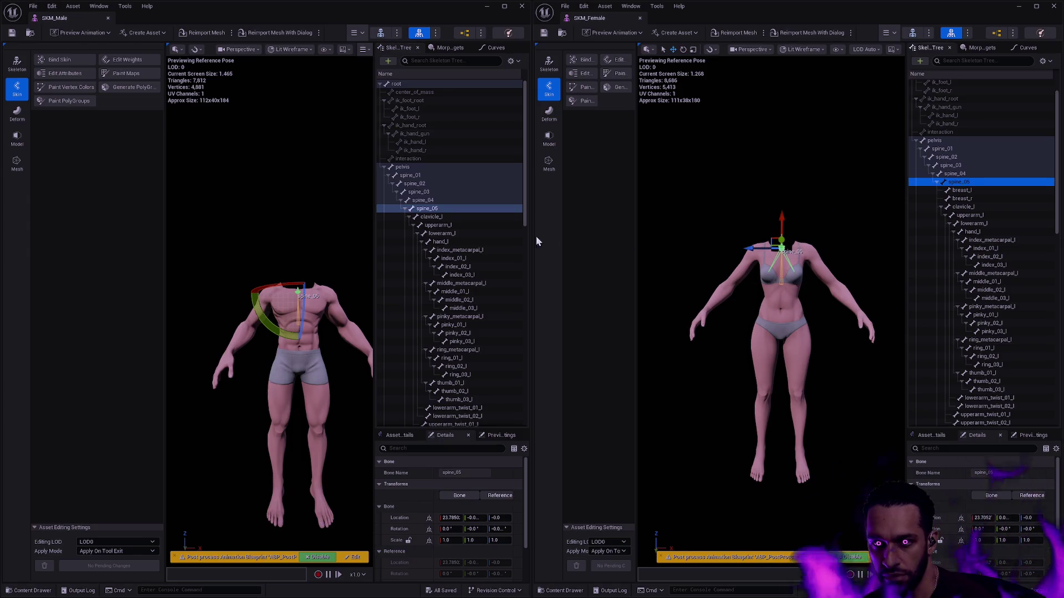
click(457, 217)
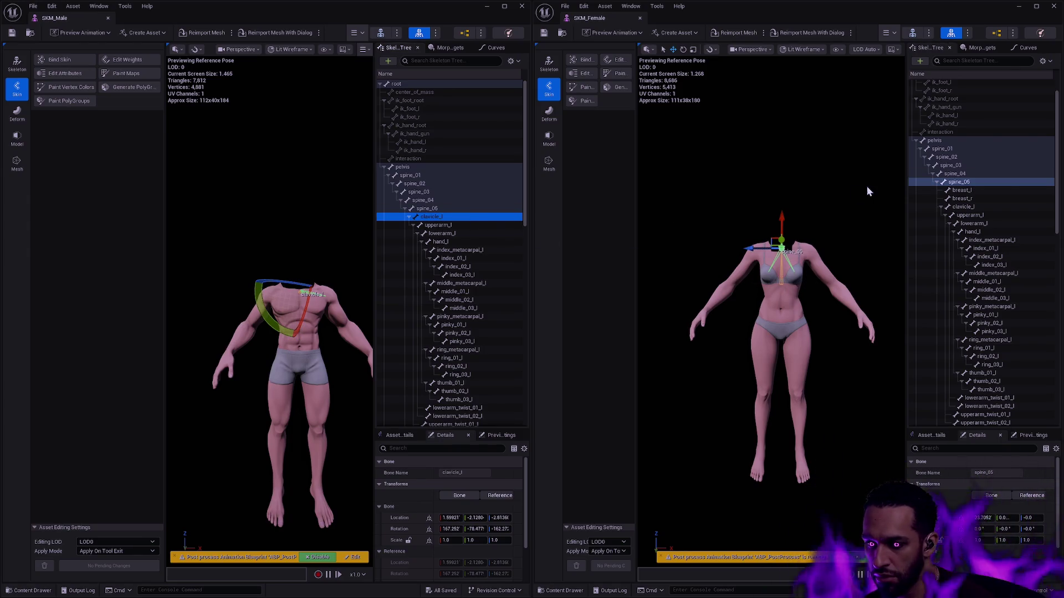
click(974, 191)
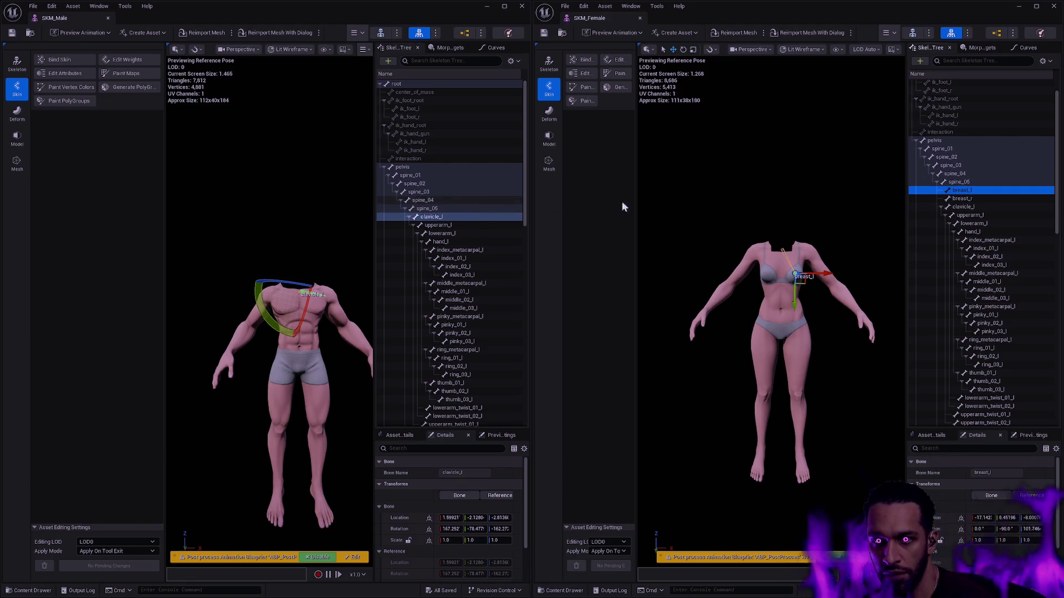
click(979, 209)
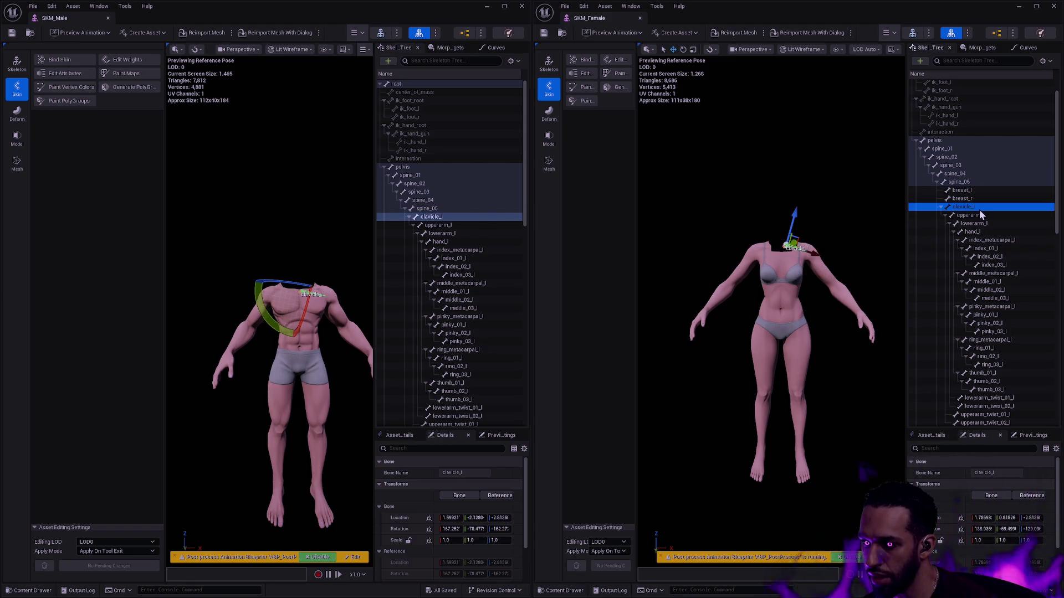
click(435, 217)
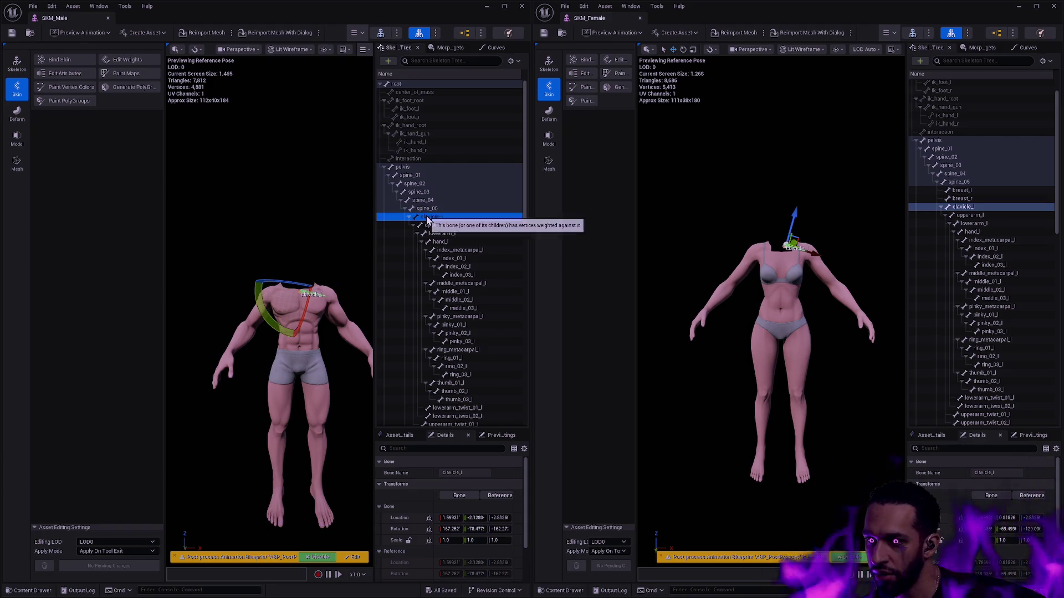
click(967, 209)
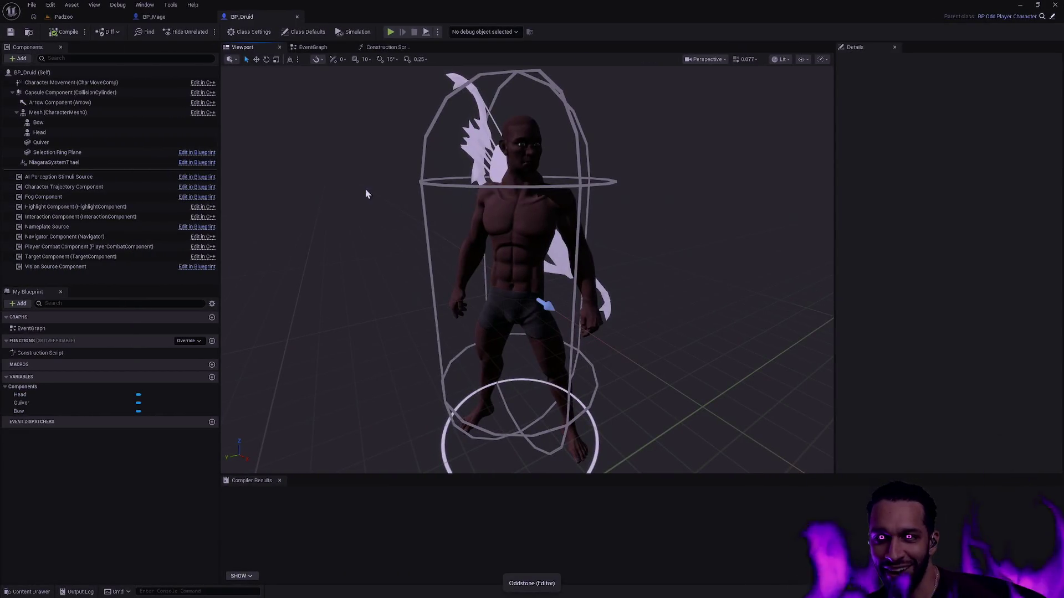
- Orbit in close to the female mage in the BP_Mage viewport
mouse_move(681, 278)
mouse_down()
mouse_move(631, 210)
mouse_move(457, 213)
mouse_move(479, 213)
mouse_move(474, 172)
mouse_move(499, 193)
mouse_move(499, 183)
mouse_move(521, 183)
mouse_move(487, 177)
mouse_move(465, 197)
mouse_move(682, 277)
mouse_up()
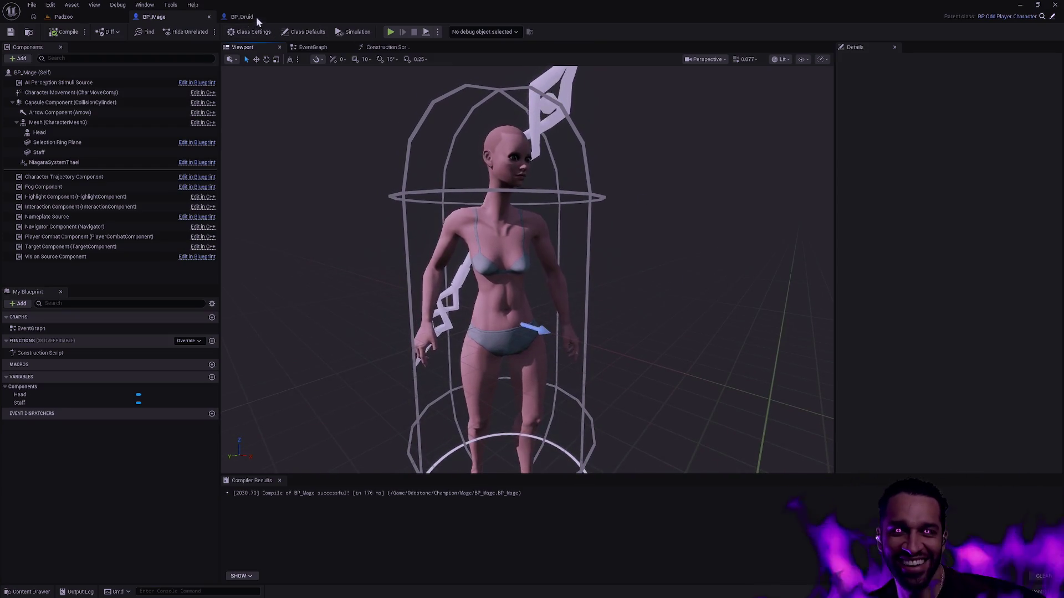
- Switch back to the BP_Druid Blueprint
click(255, 18)
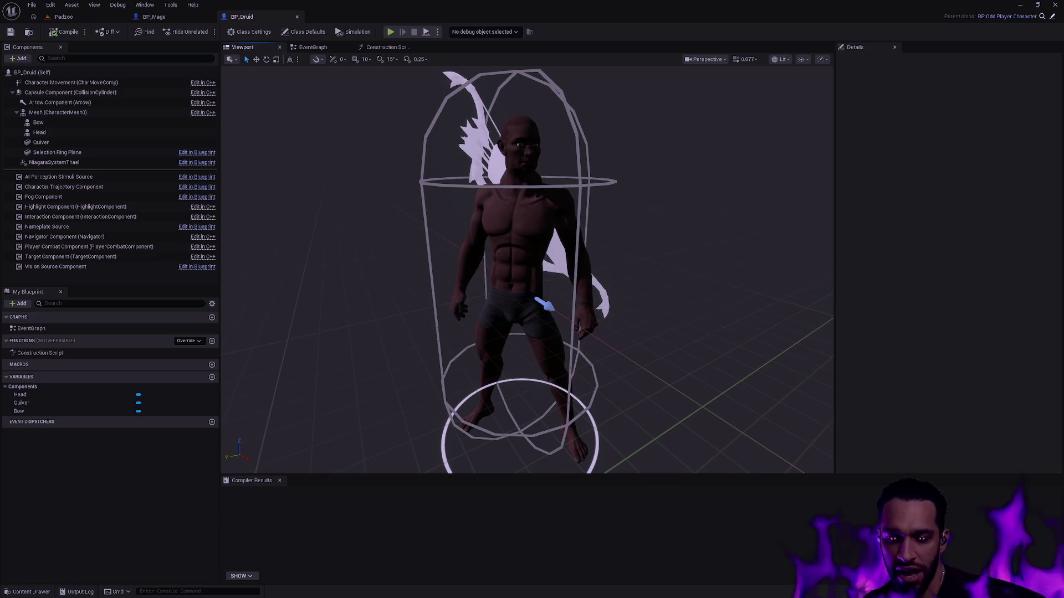
scroll(552, 247, up, 2)
scroll(552, 248, up, 5)
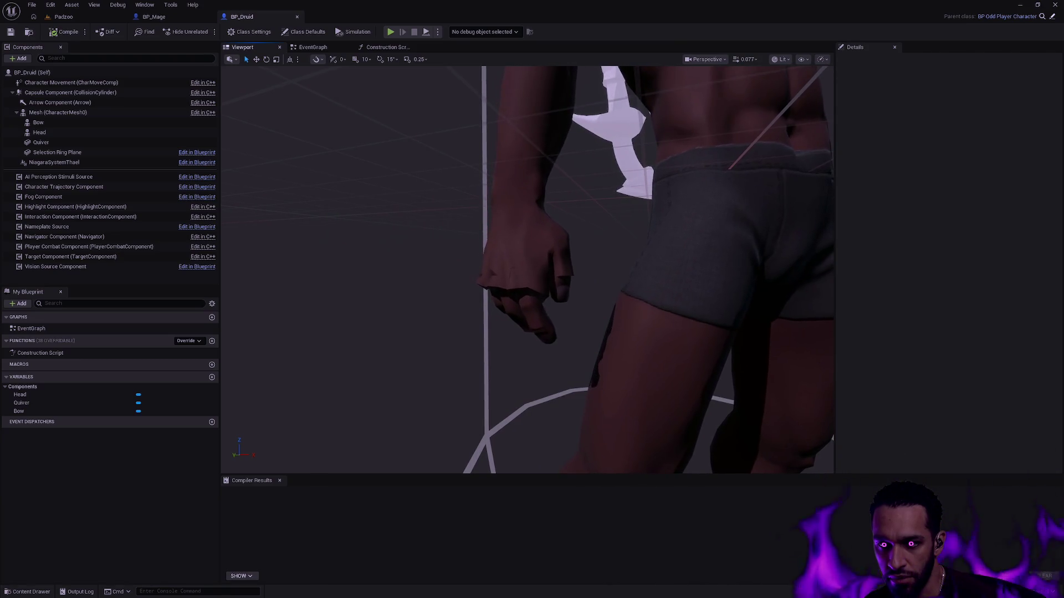
key(f)
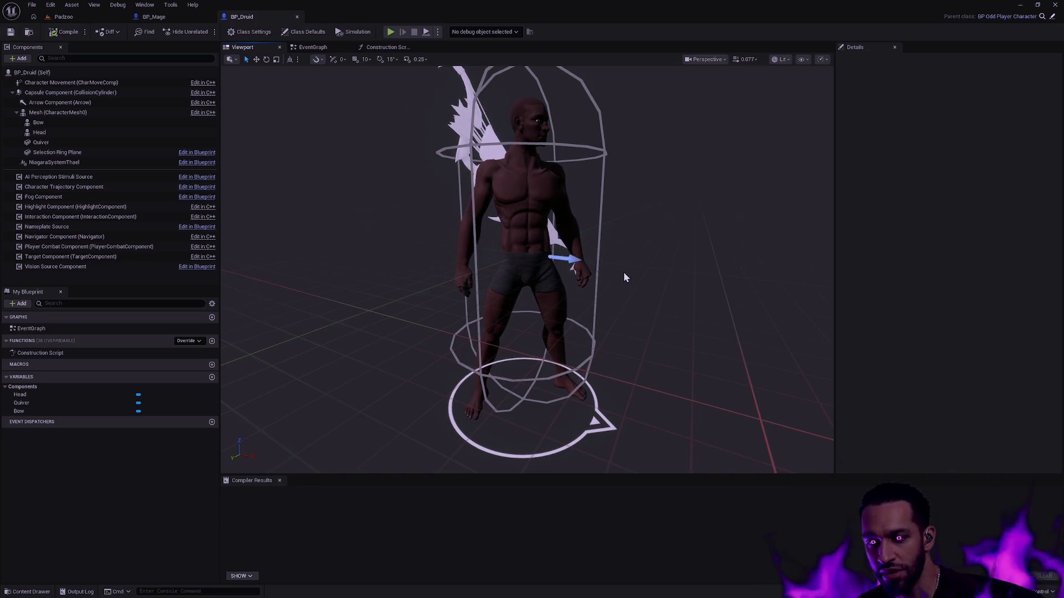
- Move the BP_Druid viewport camera closer to the druid character
mouse_move(649, 304)
mouse_down()
mouse_move(645, 261)
mouse_move(551, 237)
mouse_move(538, 237)
mouse_move(529, 256)
mouse_move(515, 235)
mouse_move(492, 242)
mouse_move(644, 300)
mouse_up()
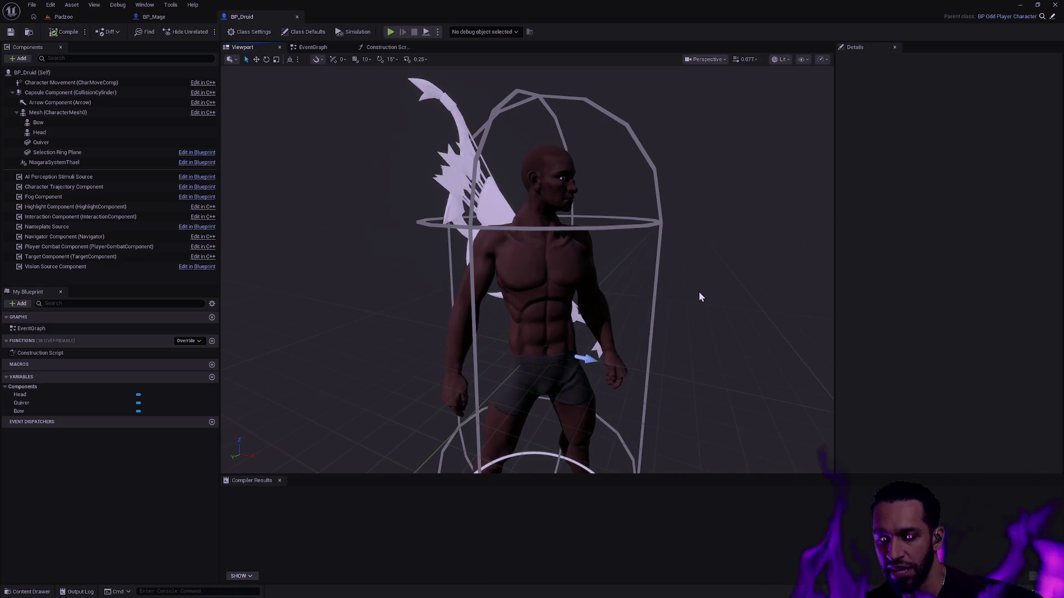
- Orbit and pan around the Druid's body and left hand, ending on a front view
drag(658, 312, 577, 231)
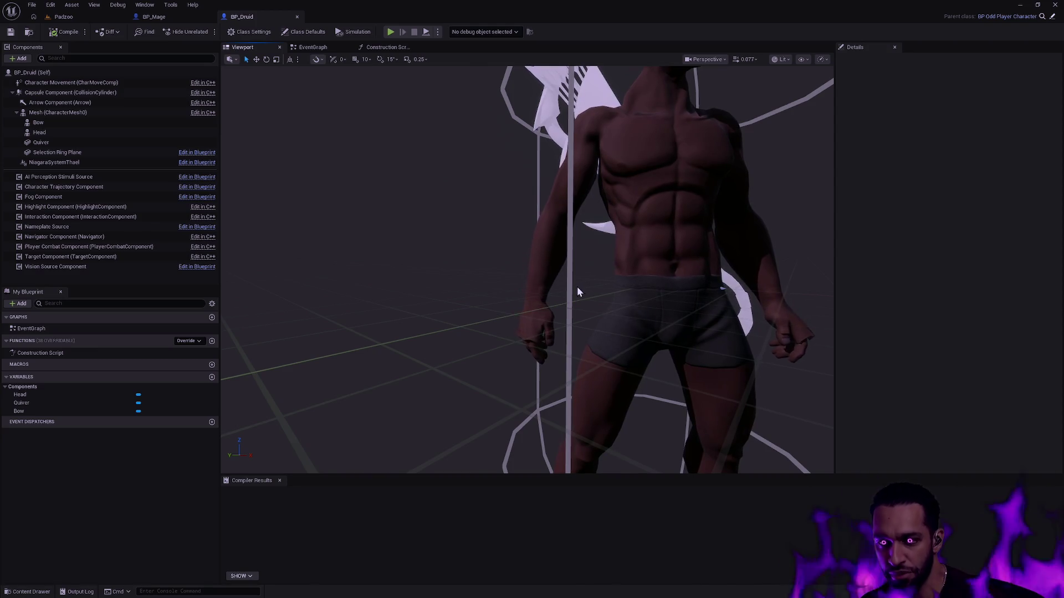
mouse_move(582, 312)
mouse_down()
mouse_move(567, 252)
mouse_move(583, 305)
mouse_up()
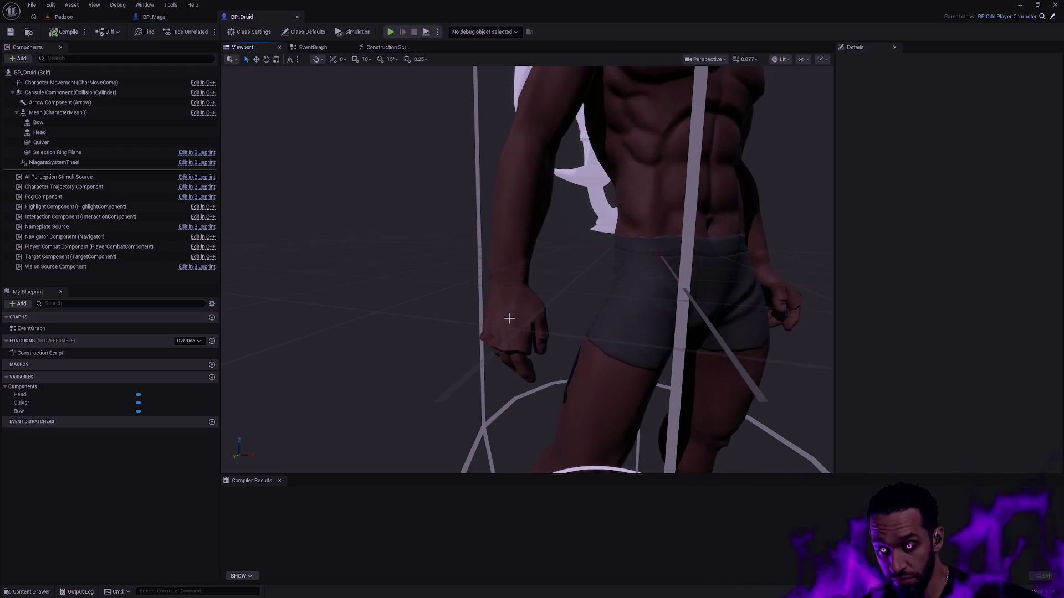
mouse_move(506, 308)
mouse_down()
mouse_move(491, 302)
mouse_move(481, 245)
mouse_move(532, 294)
mouse_move(620, 323)
mouse_up()
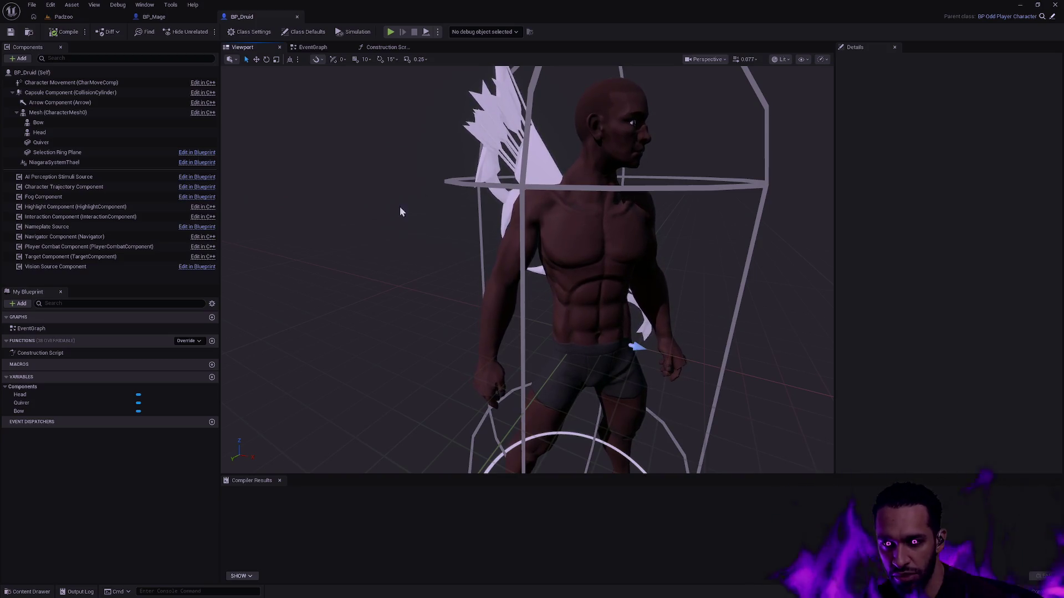
key(ctrl+super+Left)
key(ctrl+super+Right)
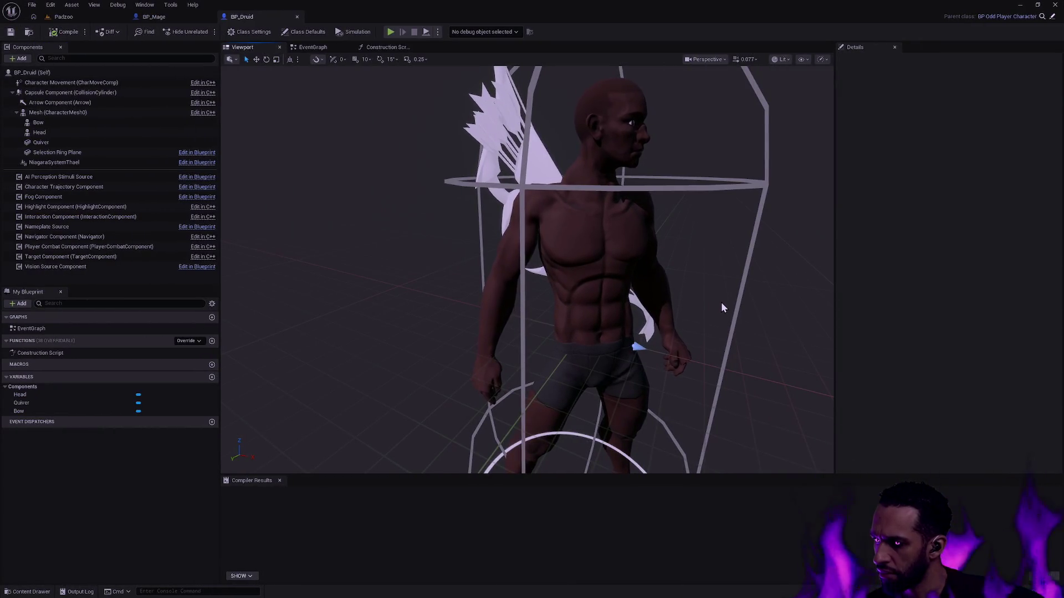
mouse_move(716, 305)
mouse_down()
mouse_move(610, 310)
mouse_move(714, 302)
mouse_up()
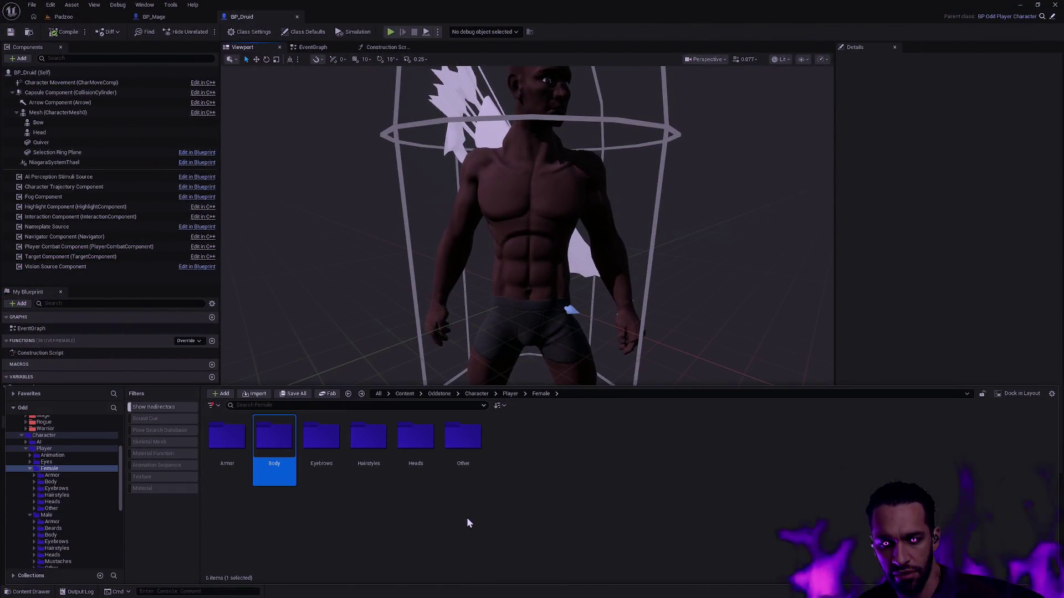
- Browse the Bow weapon's Mesh folder and select the SKM_Bow_Bow mesh
click(52, 455)
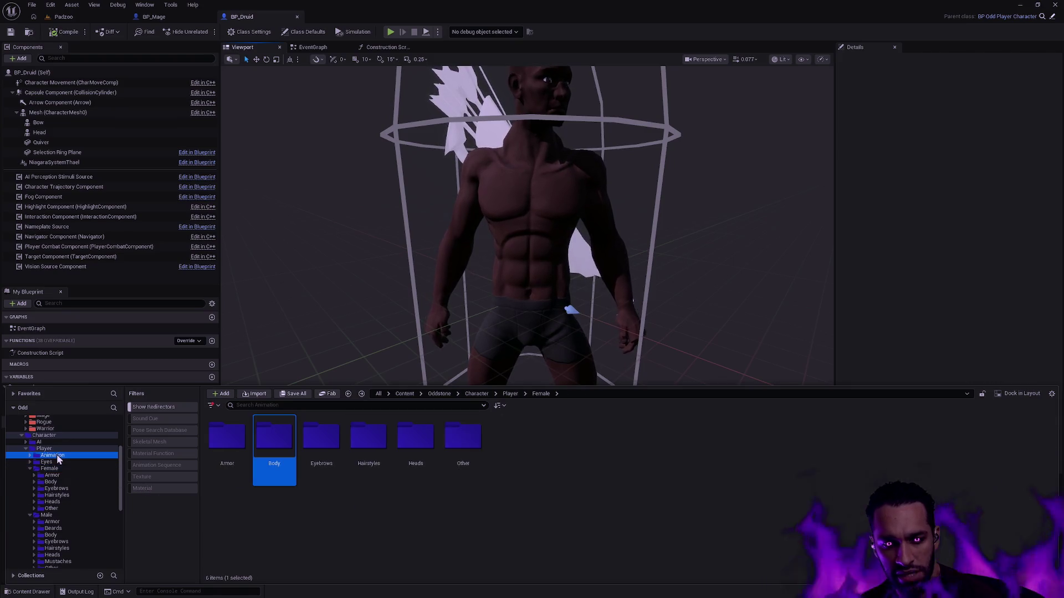
click(234, 448)
double_click(234, 449)
double_click(275, 437)
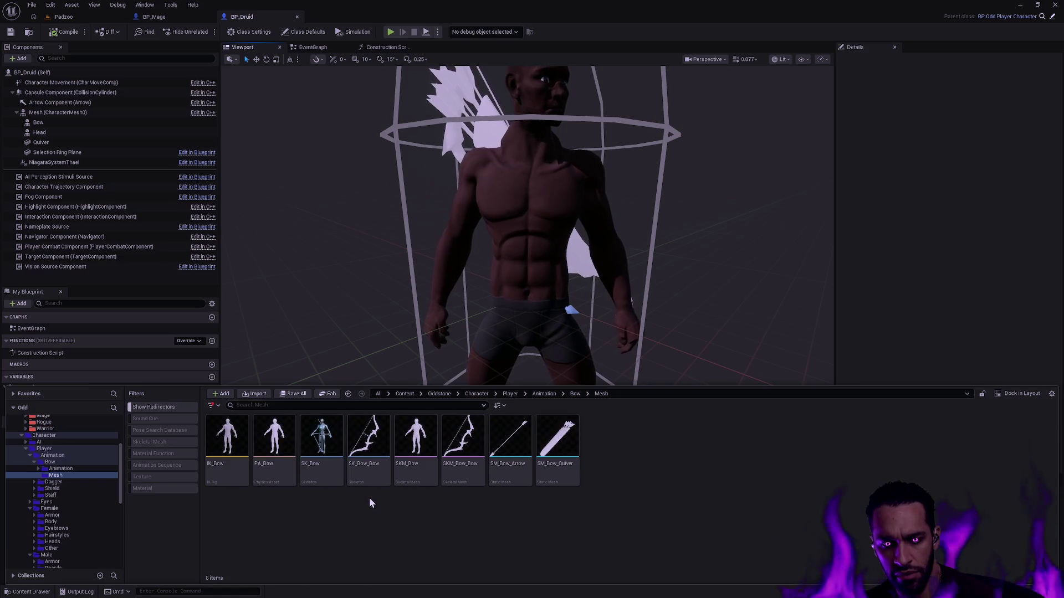
mouse_move(314, 470)
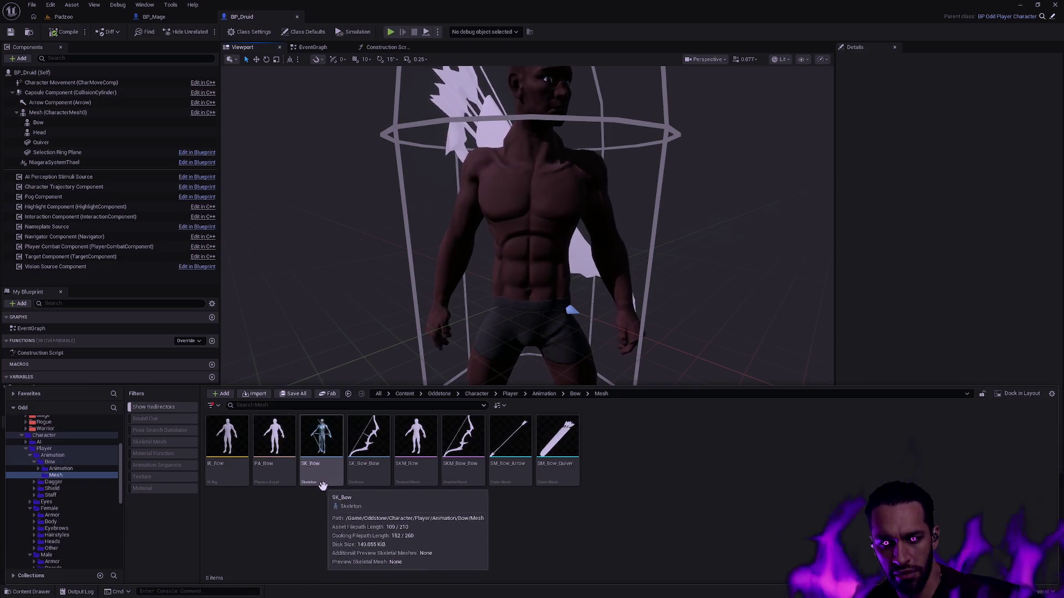
click(354, 476)
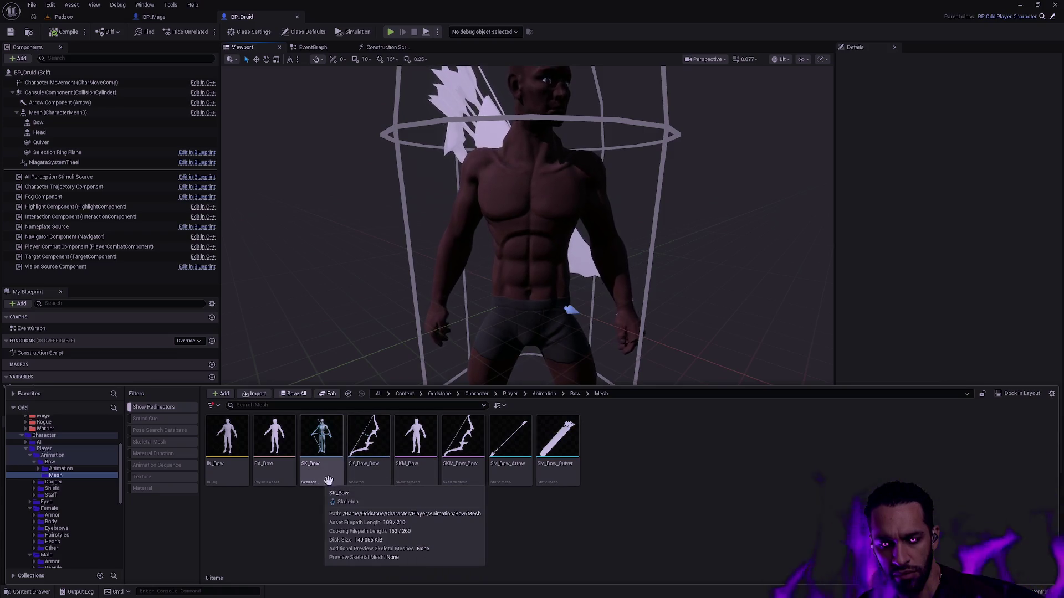
click(455, 478)
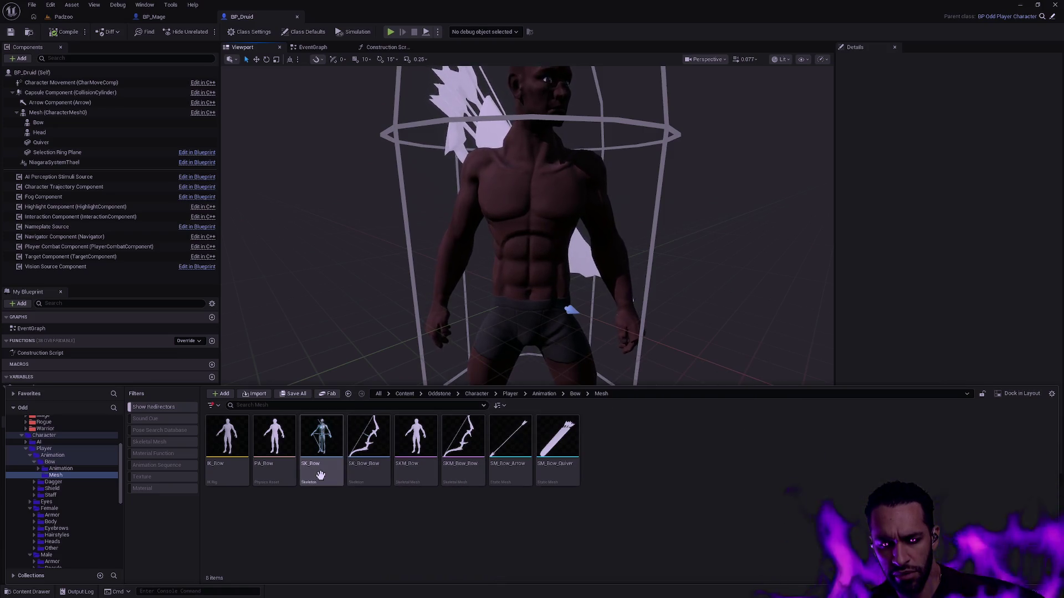
mouse_move(323, 476)
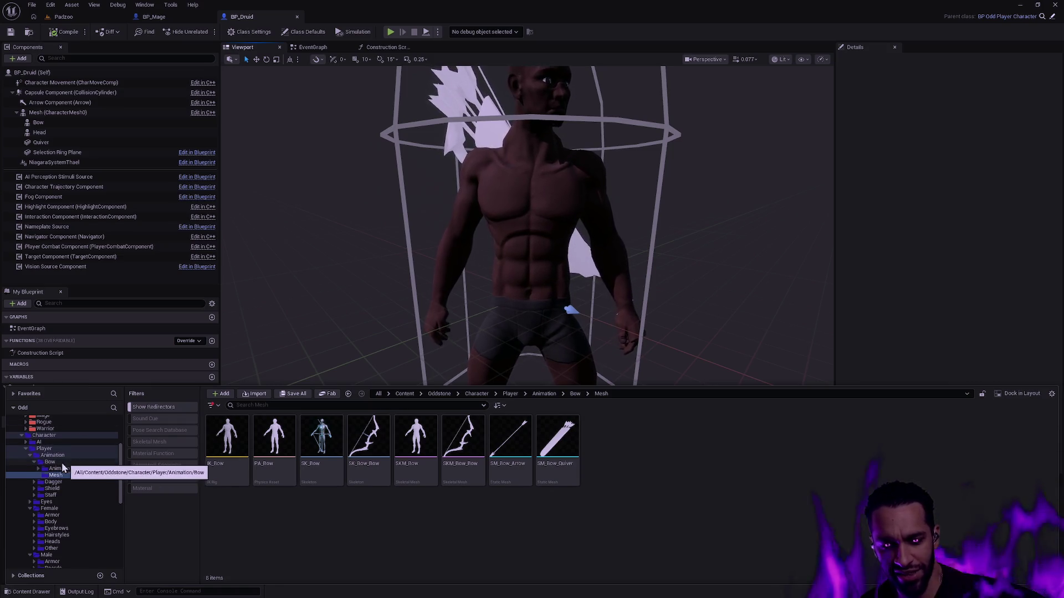
- Check the Dagger mesh folder, then open SK_Shield from the Shield Mesh folder
click(59, 483)
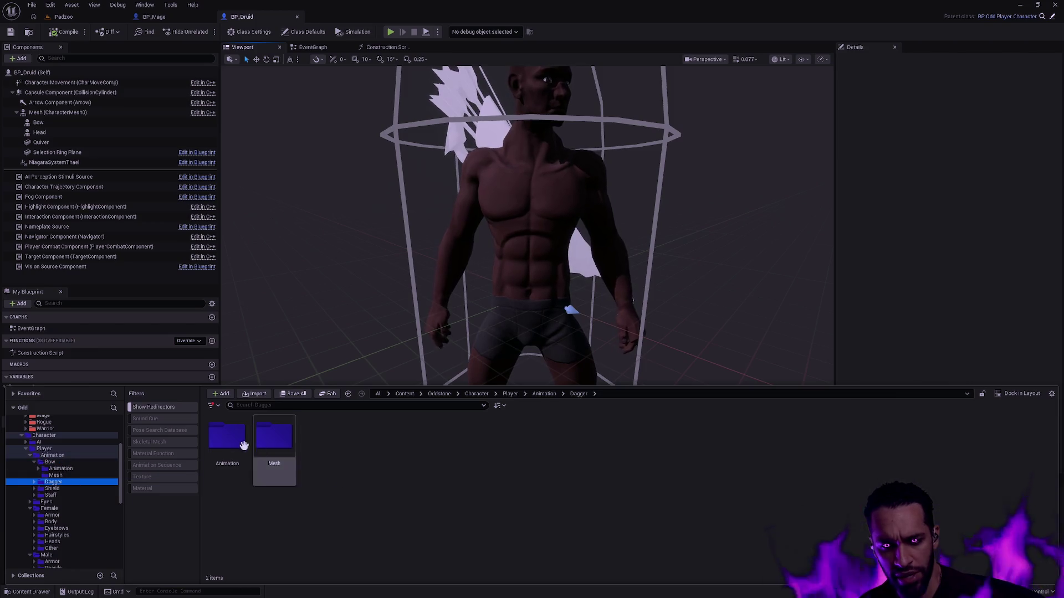
double_click(274, 437)
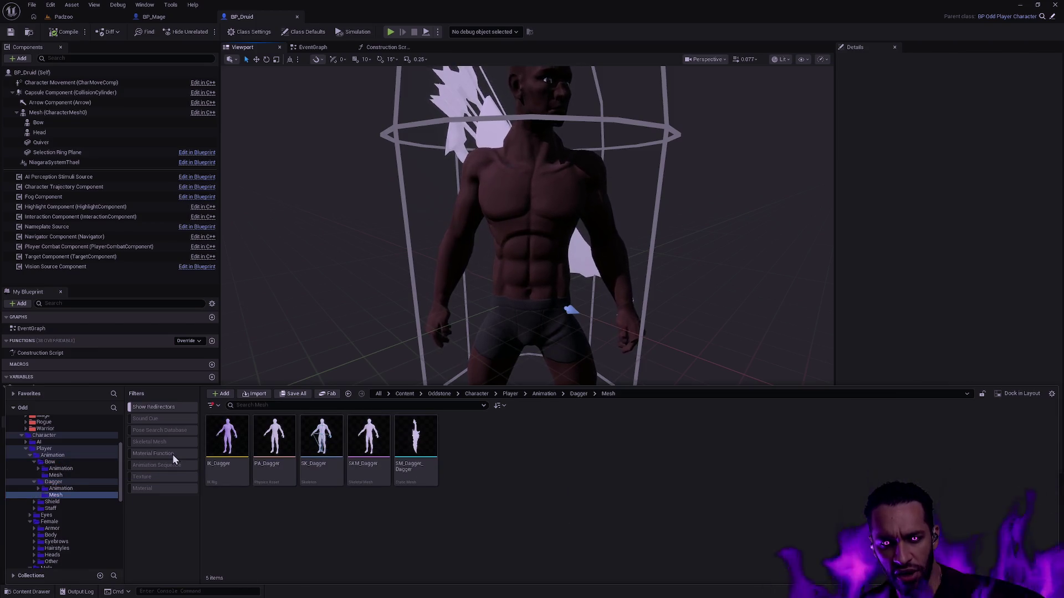
click(55, 501)
click(270, 446)
double_click(269, 447)
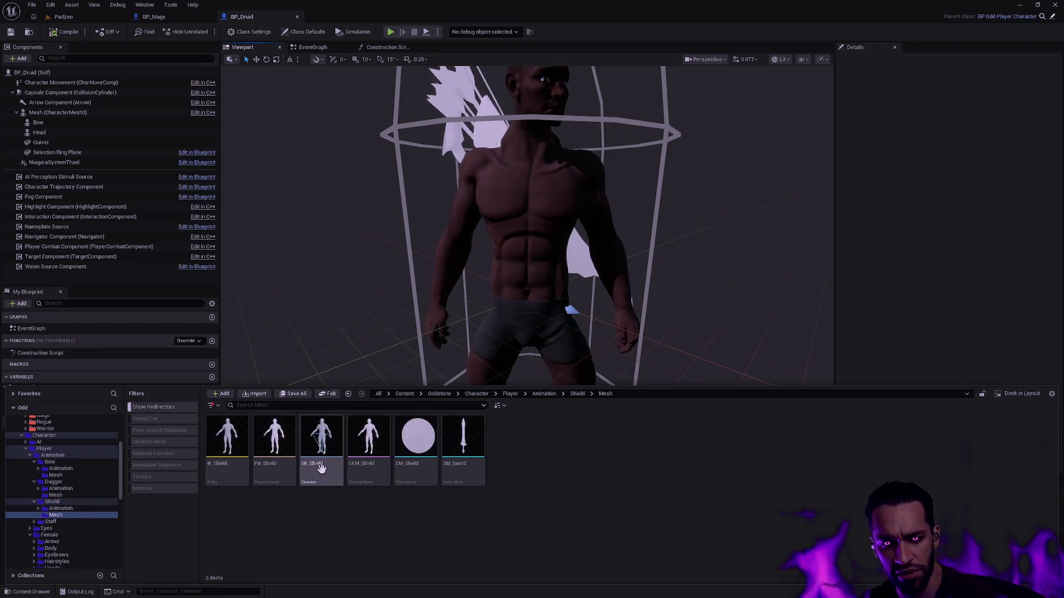
click(314, 467)
double_click(314, 467)
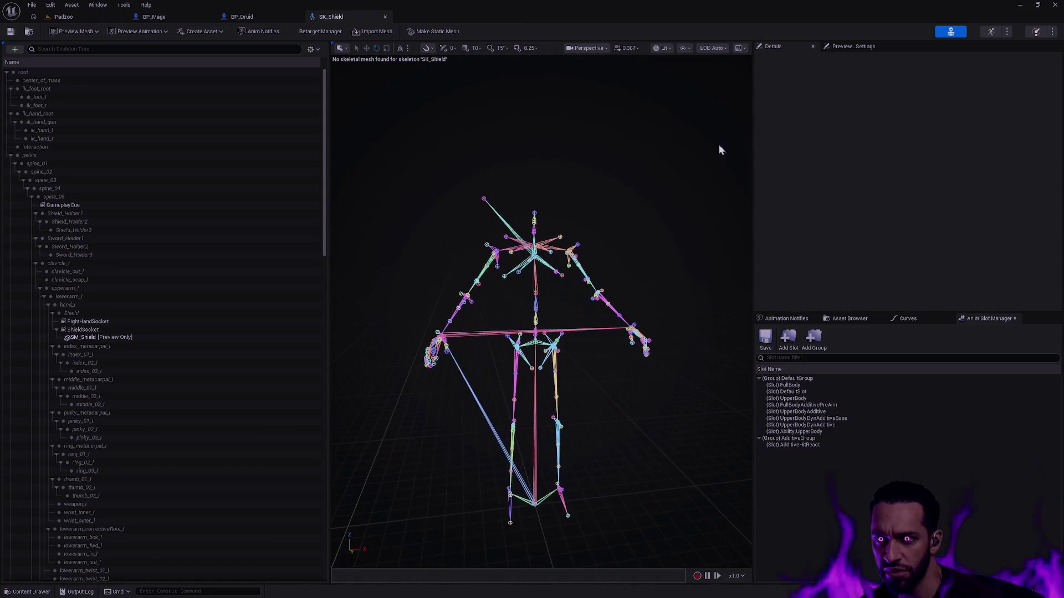
- Turn the viewport's mesh bounds display on and back off, then bring up the Content Drawer
click(684, 48)
mouse_move(723, 101)
mouse_move(727, 121)
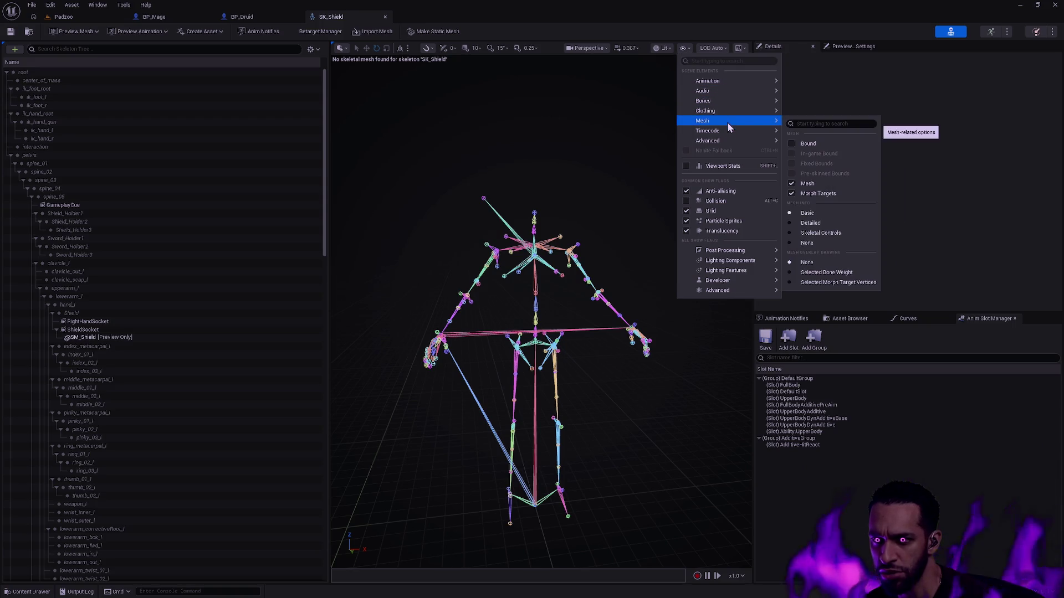
click(819, 143)
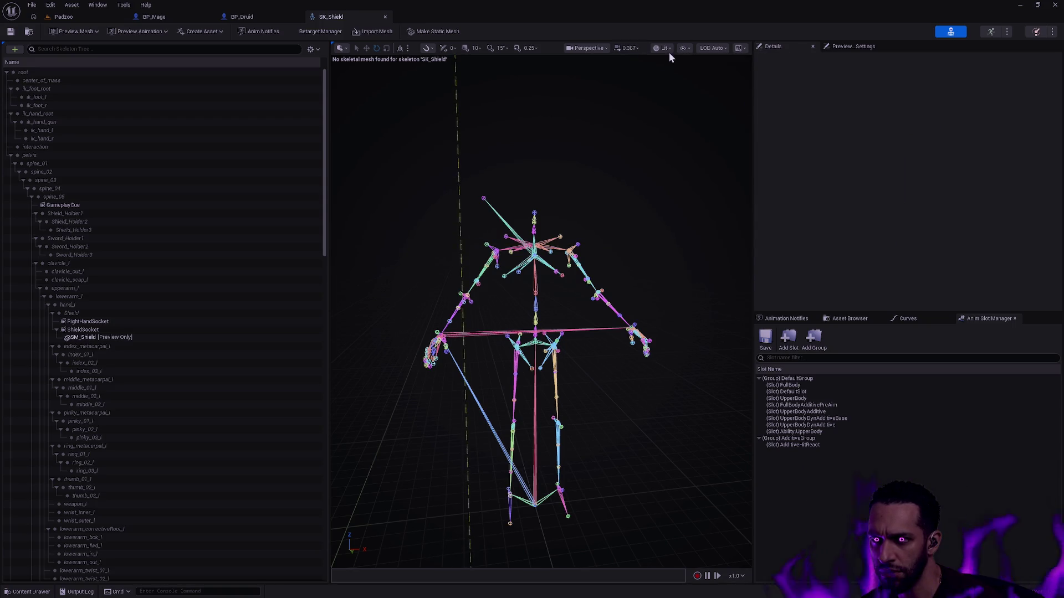
click(684, 48)
mouse_move(741, 120)
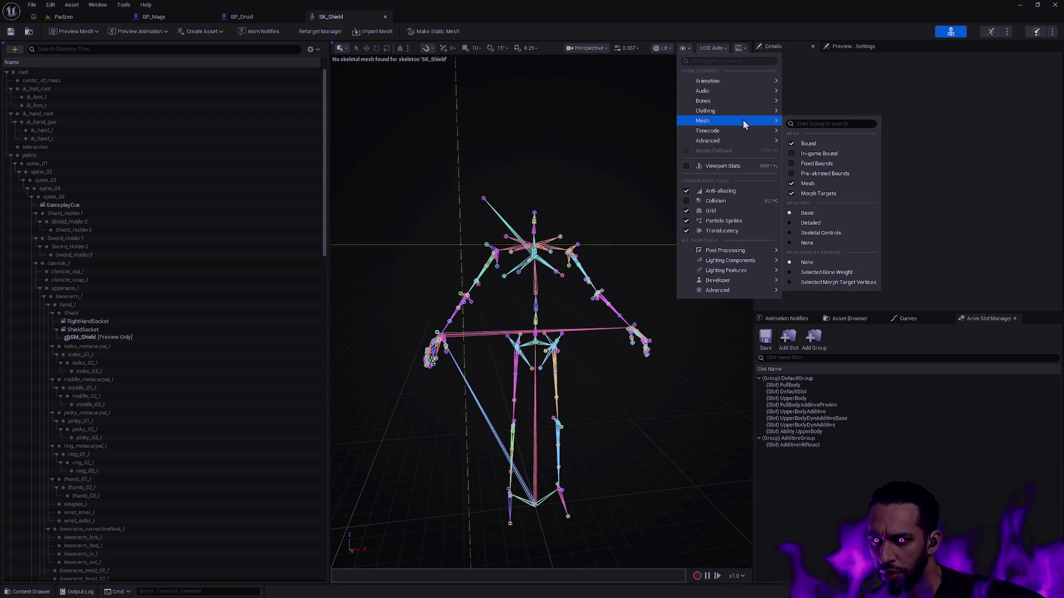
click(808, 143)
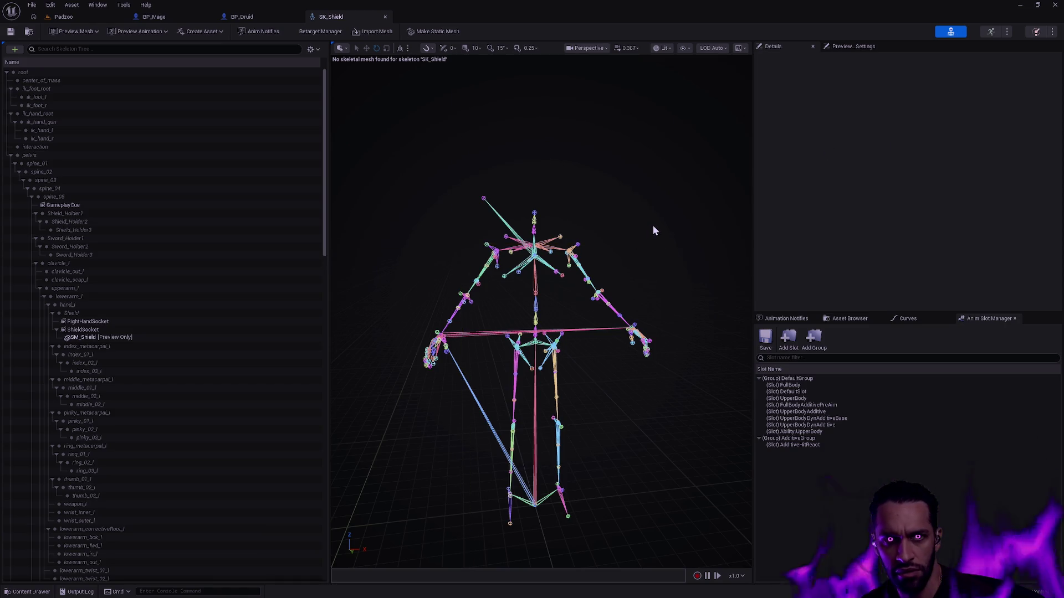
key(ctrl+space)
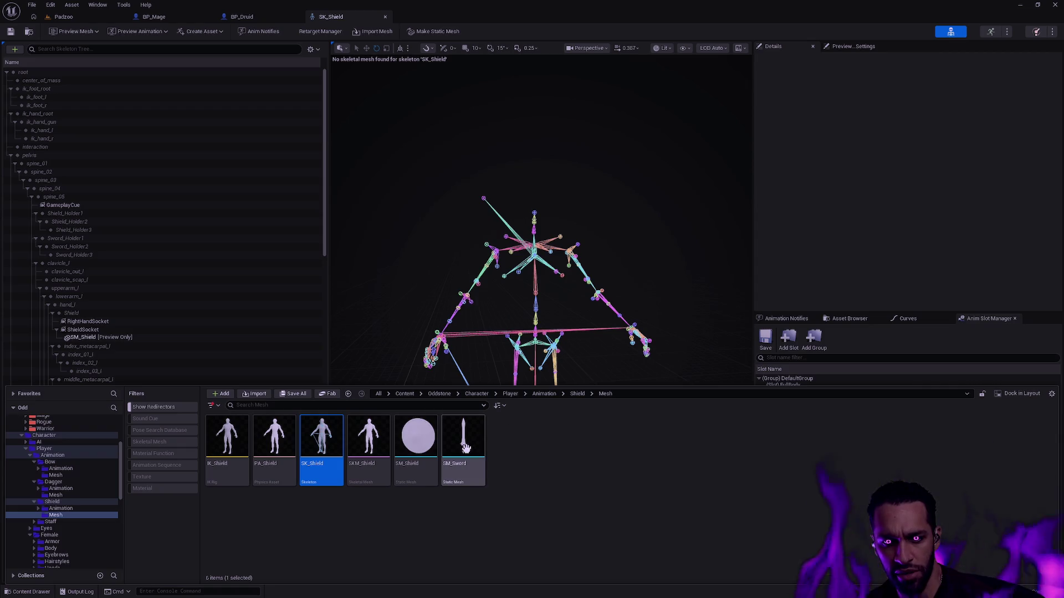
- Open the SKM_Shield skeletal mesh, closing the SK_Shield skeleton tab
double_click(361, 473)
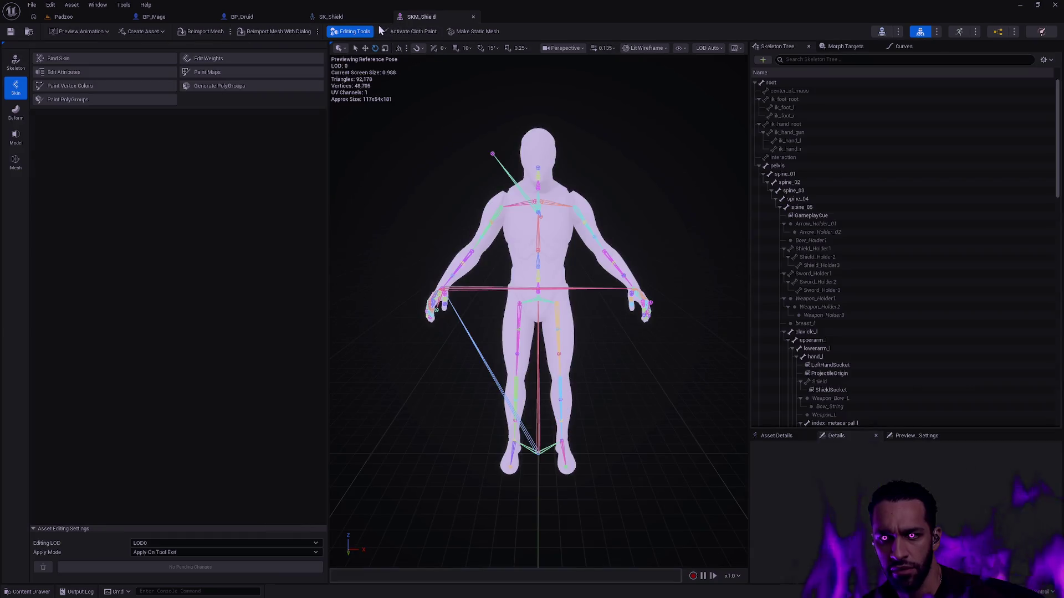
click(385, 16)
mouse_move(532, 332)
mouse_down()
mouse_move(465, 333)
mouse_move(615, 271)
mouse_move(477, 190)
mouse_up()
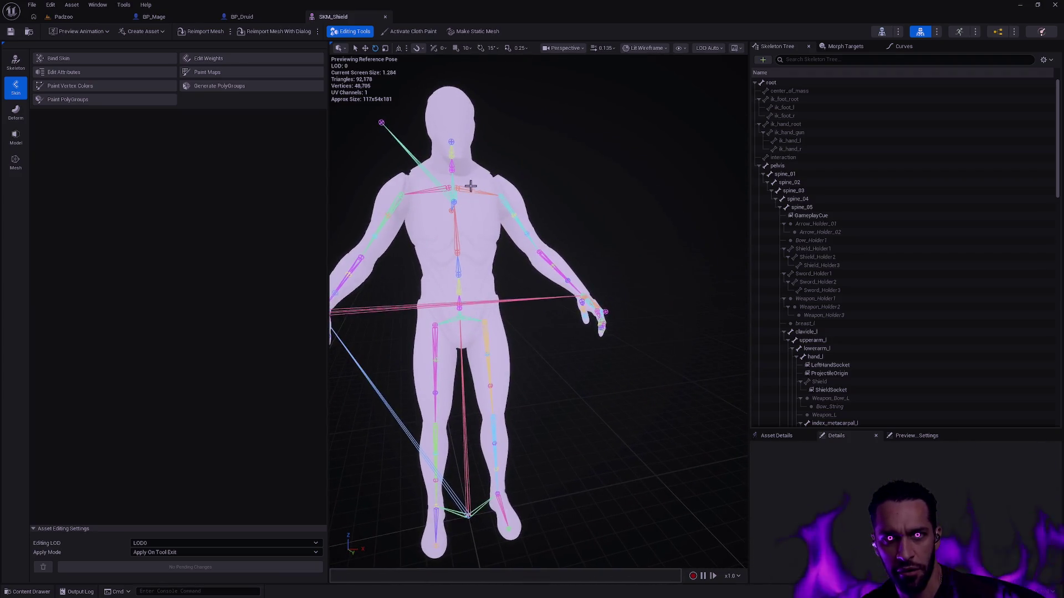
click(252, 17)
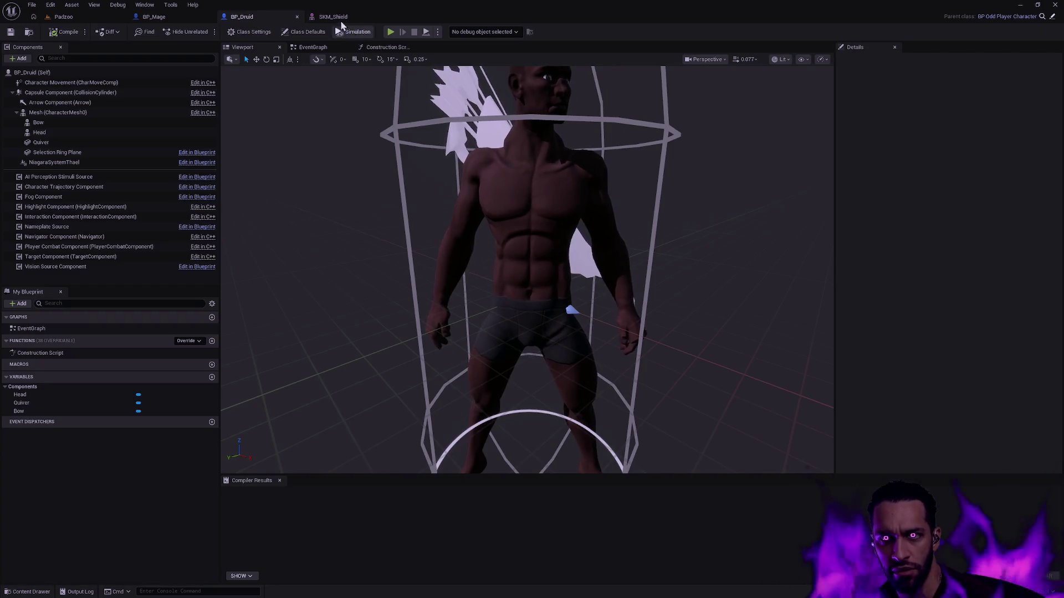
click(333, 17)
- Open SKM_Male via Ctrl+P search and move it into its own right-half window
key(ctrl+p)
text(SKM_Male)
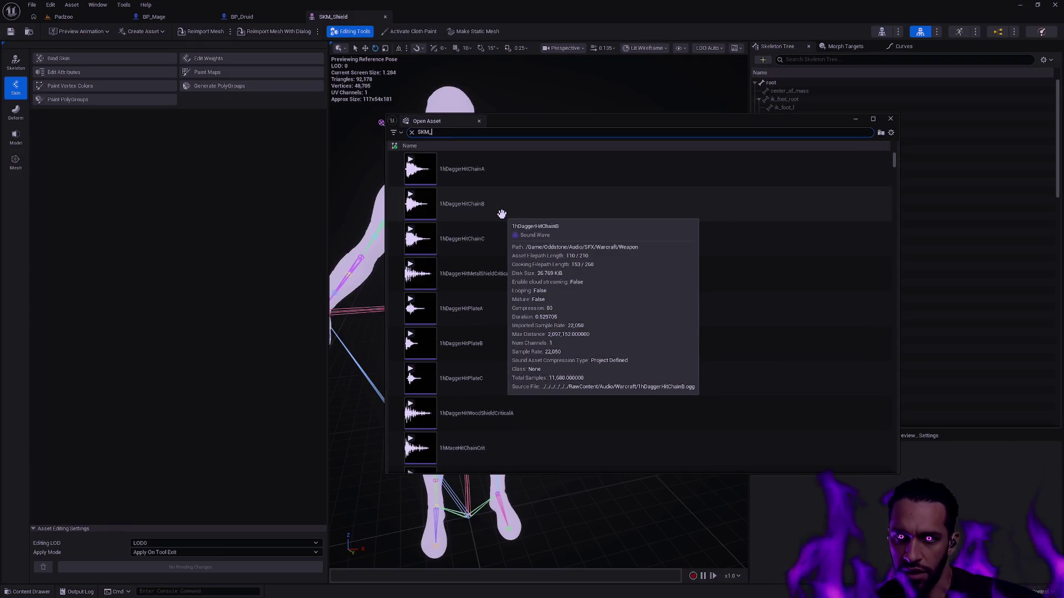
click(476, 170)
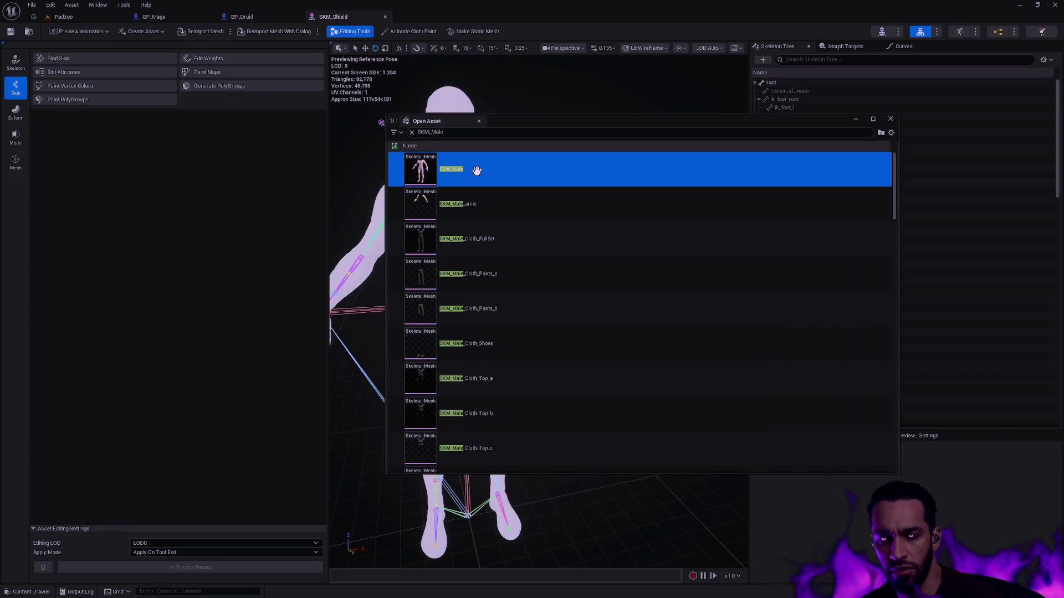
double_click(476, 170)
mouse_move(421, 20)
mouse_down()
mouse_move(583, 115)
mouse_move(1062, 119)
mouse_up()
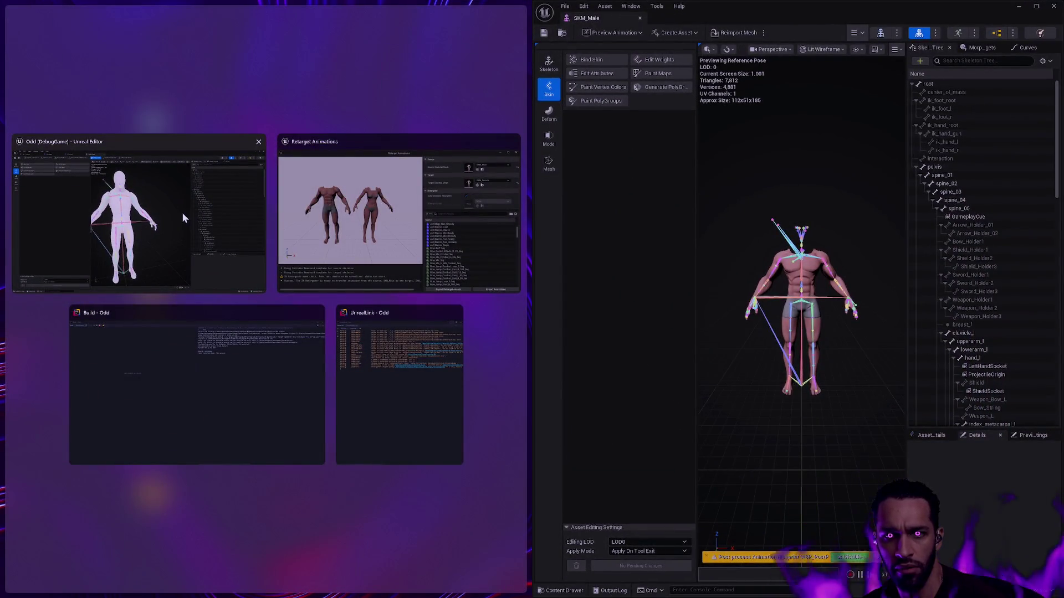
- Snap the SKM_Shield editor to the left half and frame its mannequin facing front
click(182, 212)
mouse_move(348, 20)
mouse_down()
mouse_move(328, 99)
mouse_move(500, 97)
mouse_move(3, 166)
mouse_up()
mouse_move(306, 237)
mouse_down()
mouse_move(294, 235)
mouse_move(306, 236)
mouse_up()
scroll(800, 310, up, 5)
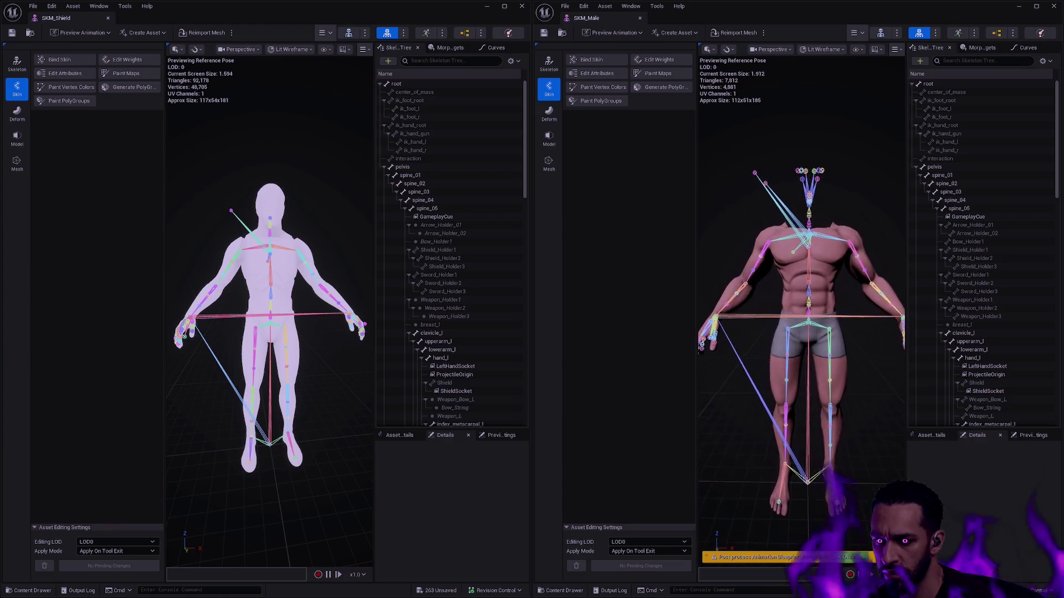
scroll(806, 321, down, 3)
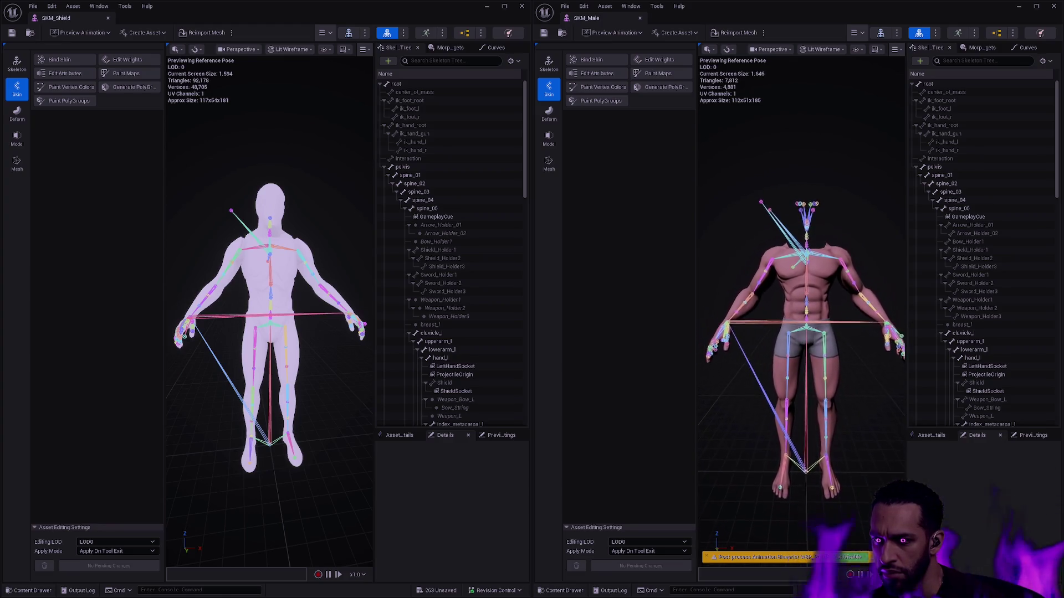
drag(345, 346, 326, 346)
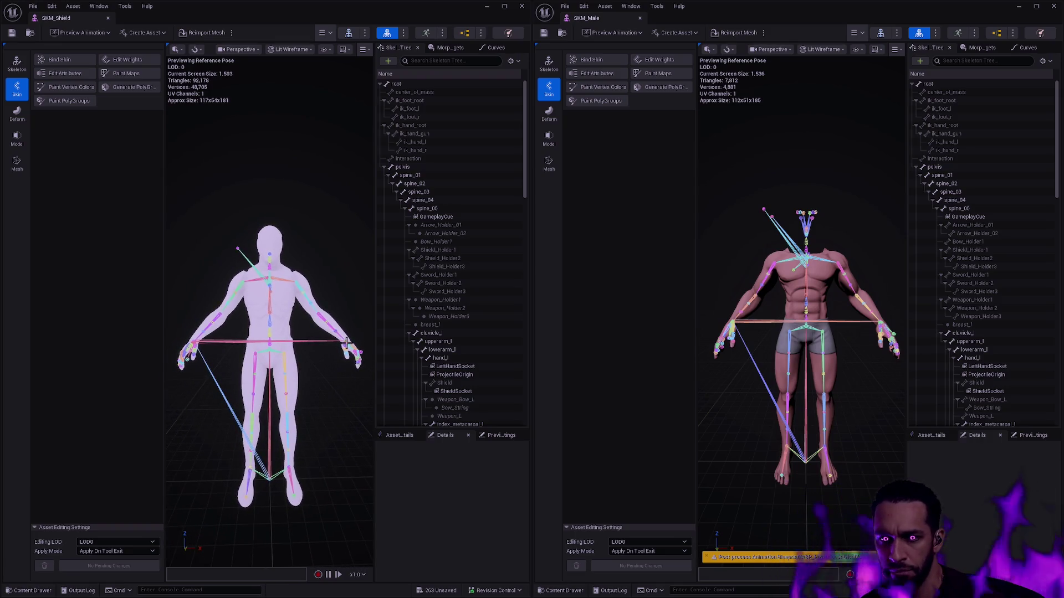
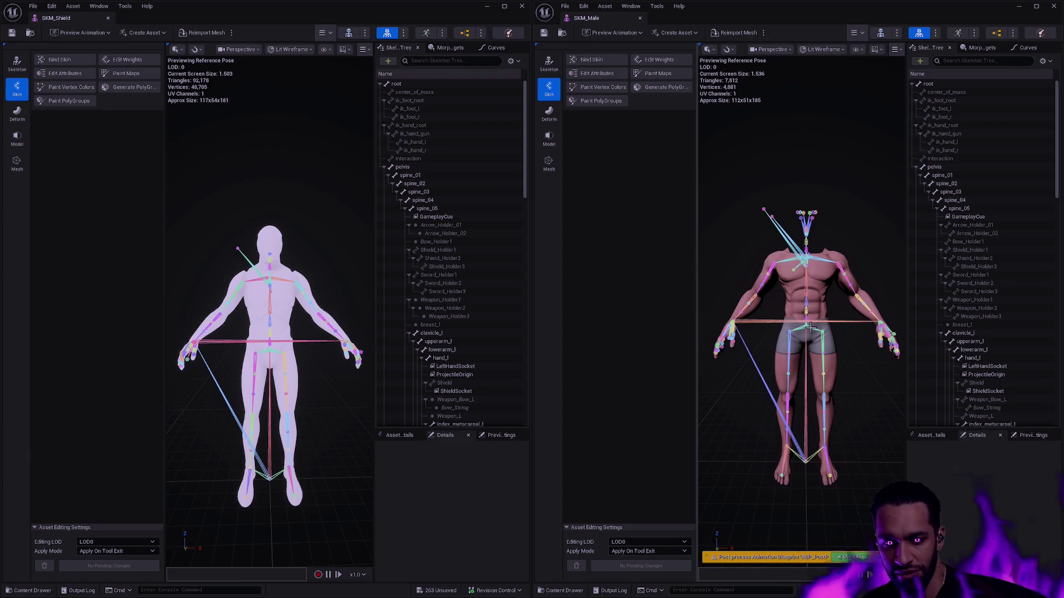
- Inspect several SKM_Male bones, including Sword_Holder3 and neck bones, then close in on the right hand
mouse_move(798, 322)
mouse_down()
mouse_move(703, 309)
mouse_move(703, 277)
mouse_move(708, 294)
mouse_up()
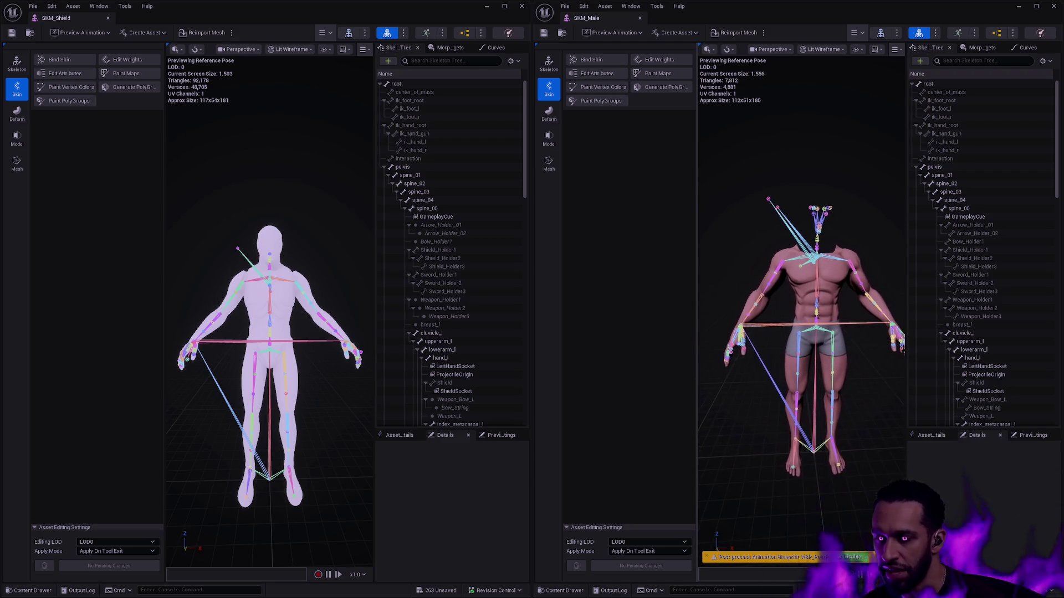
click(768, 198)
click(784, 207)
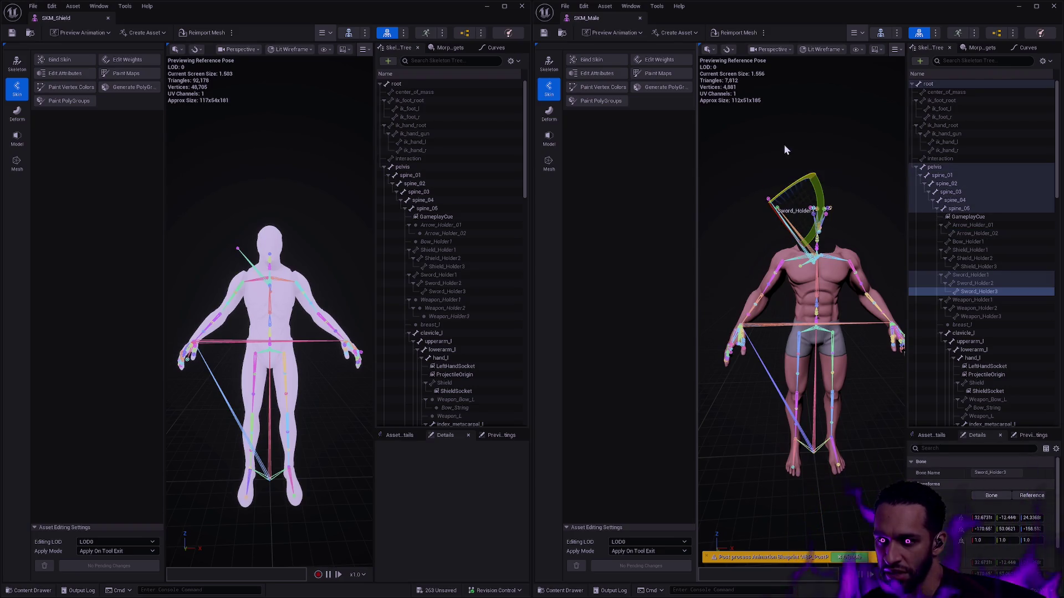
click(785, 150)
click(799, 265)
click(866, 216)
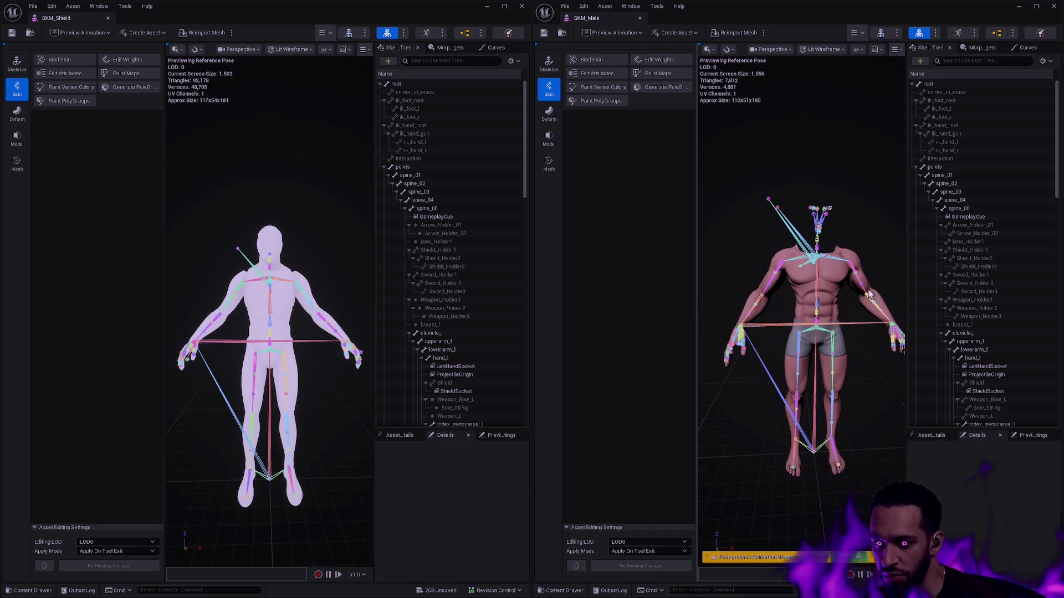
mouse_move(813, 354)
mouse_down()
mouse_move(761, 273)
mouse_move(791, 337)
mouse_up()
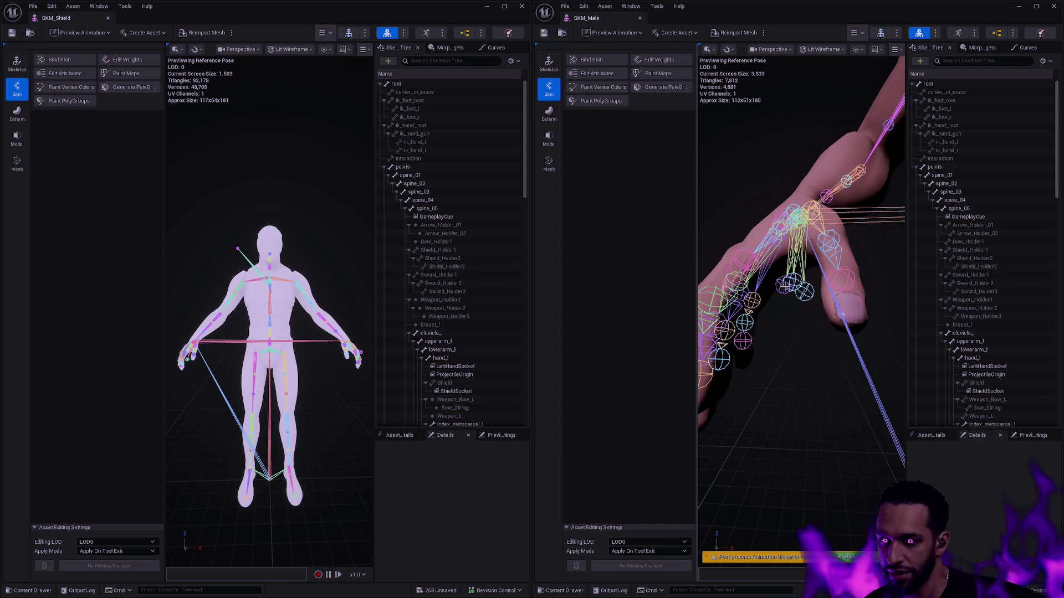
- Check the Weapon_Bow_R, Sword and Weapon_R hand bones, then deselect and pull back to a frontal torso view
click(793, 285)
drag(807, 301, 803, 294)
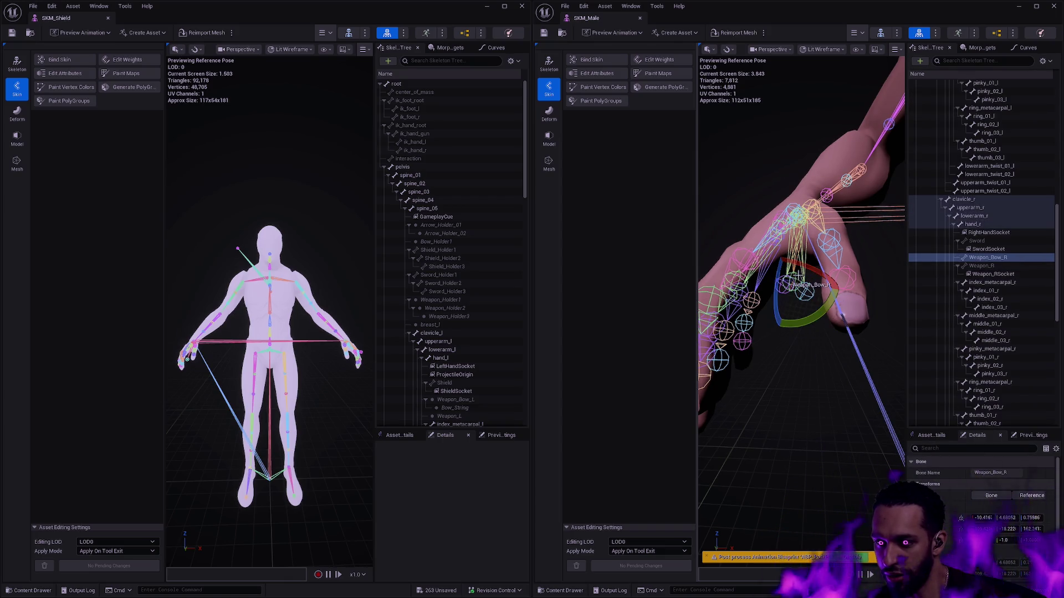
click(783, 297)
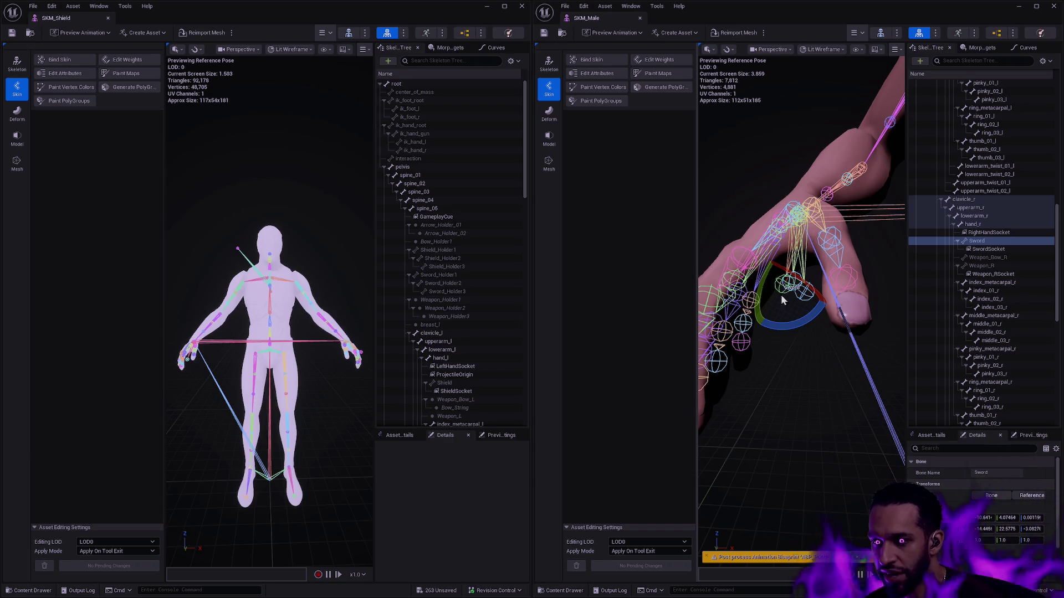
click(803, 297)
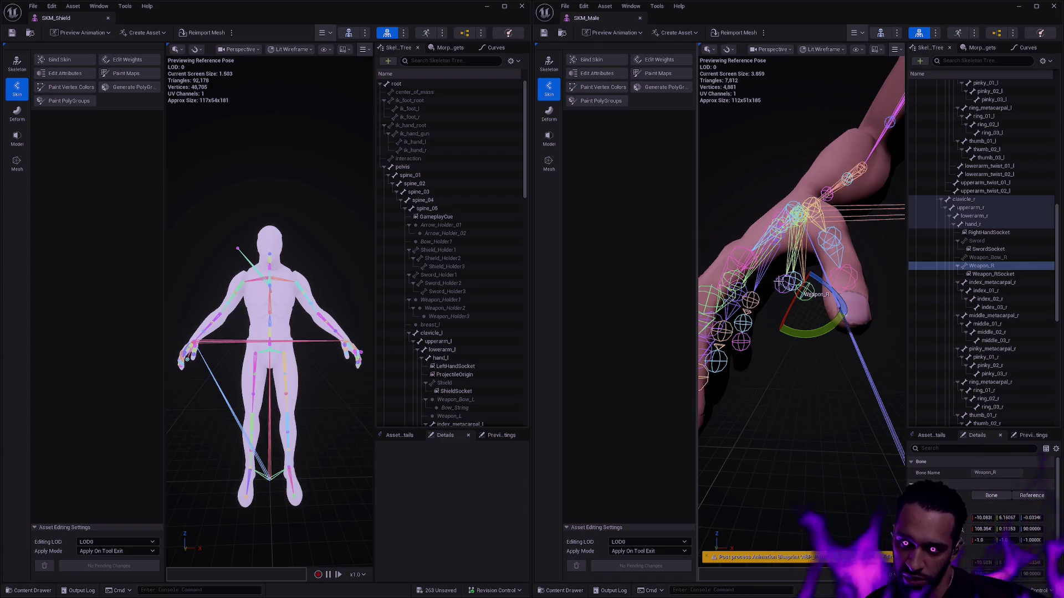
click(803, 338)
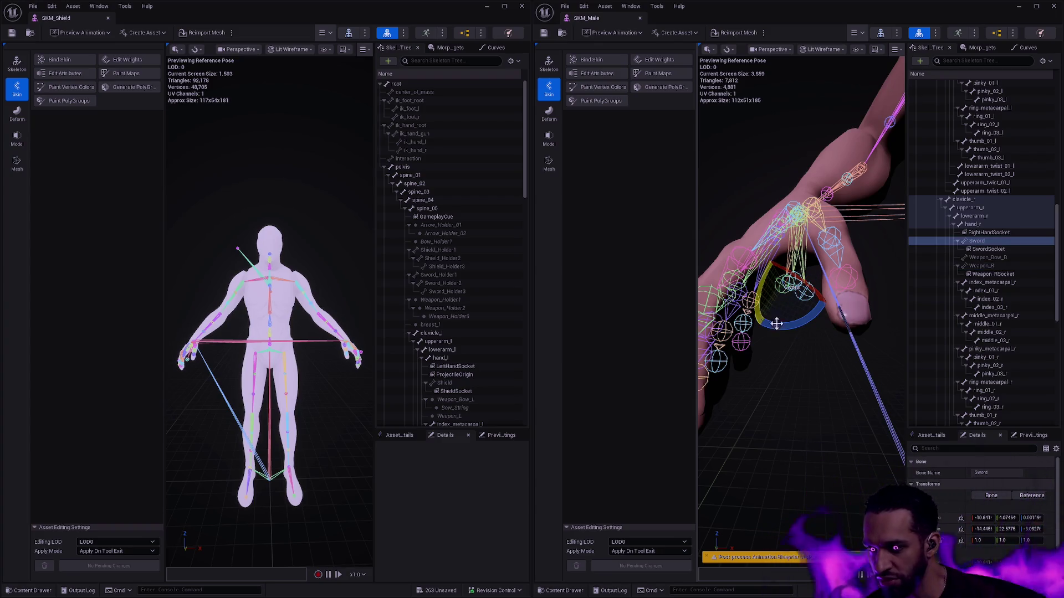
mouse_move(803, 358)
mouse_down()
mouse_move(790, 349)
mouse_move(809, 354)
mouse_move(803, 391)
mouse_up()
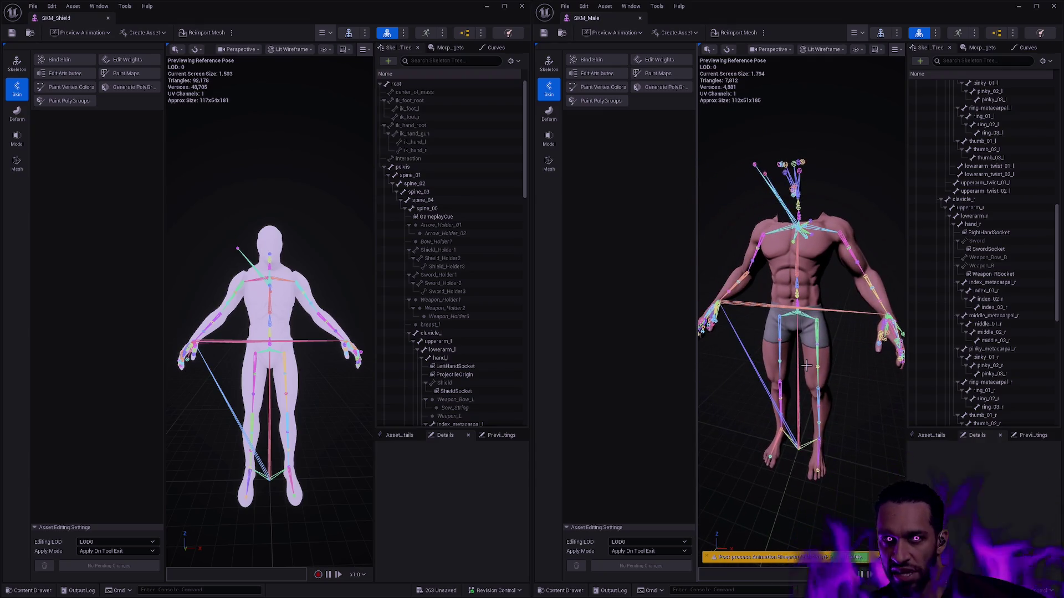
- Orbit the male body into a raised, enlarged view and turn the shield mannequin to a closer side view
mouse_move(869, 368)
mouse_down()
mouse_move(836, 363)
mouse_move(837, 350)
mouse_move(814, 343)
mouse_move(804, 360)
mouse_move(859, 377)
mouse_move(793, 355)
mouse_move(863, 370)
mouse_up()
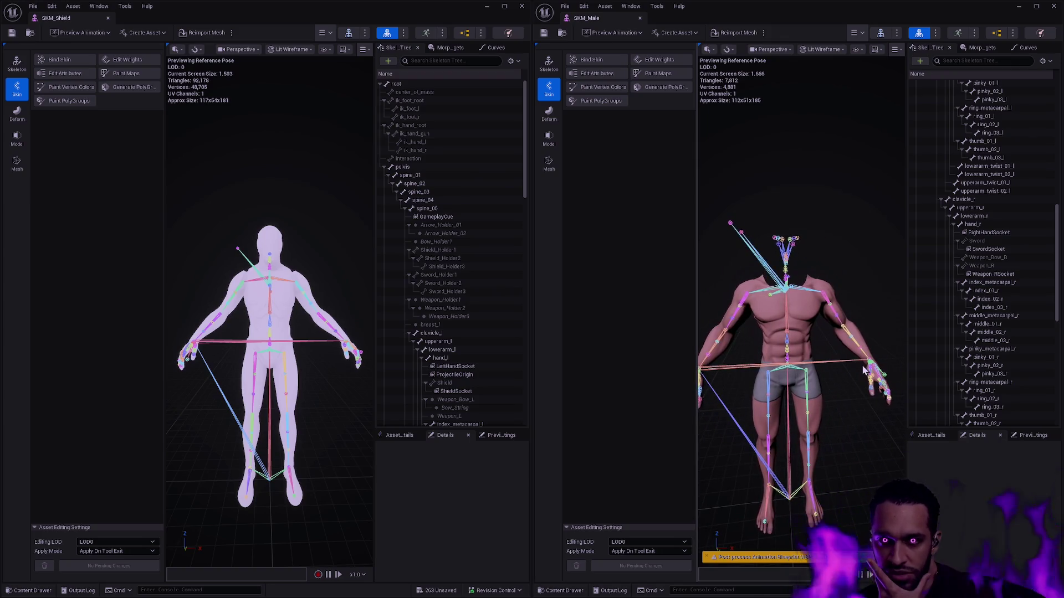
mouse_move(879, 385)
mouse_down()
mouse_move(914, 388)
mouse_move(884, 385)
mouse_up()
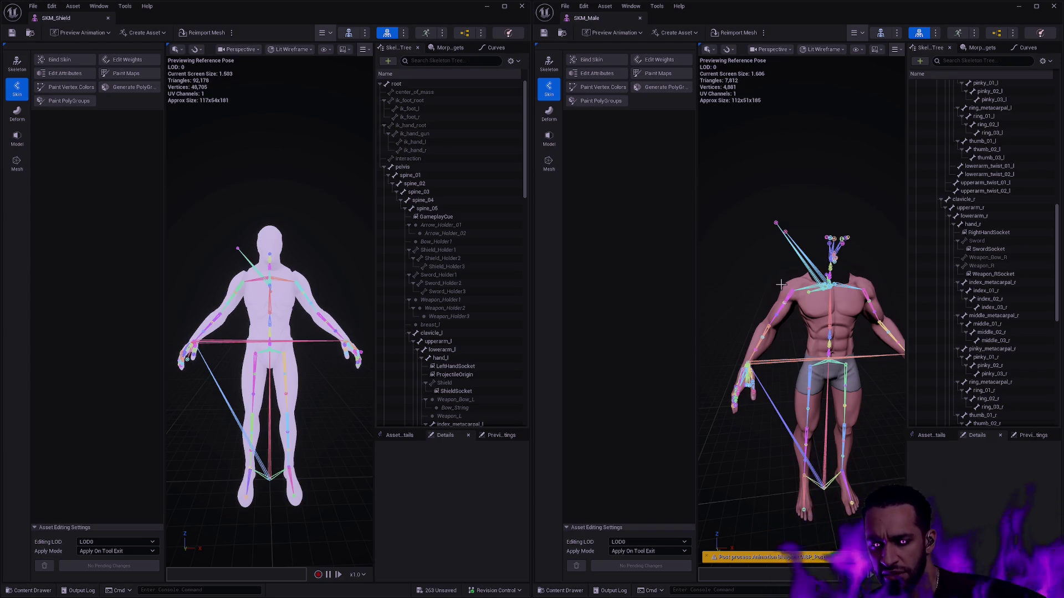
mouse_move(773, 295)
mouse_down()
mouse_move(759, 261)
mouse_move(748, 255)
mouse_move(737, 275)
mouse_up()
mouse_move(266, 310)
mouse_down()
mouse_move(227, 310)
mouse_move(227, 266)
mouse_move(255, 285)
mouse_up()
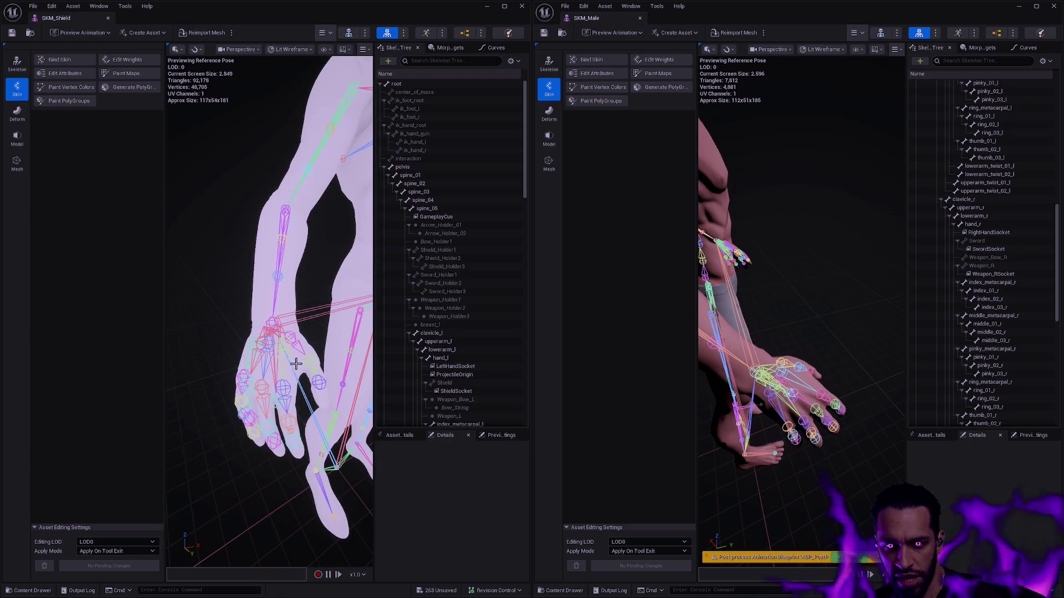
- Select the mannequin's ik_hand_r bone, zoom around it, then select hand_r in SKM_Shield's Skeleton Tree
mouse_move(332, 344)
mouse_down()
mouse_move(333, 333)
mouse_move(232, 348)
mouse_up()
click(224, 341)
scroll(263, 340, down, 3)
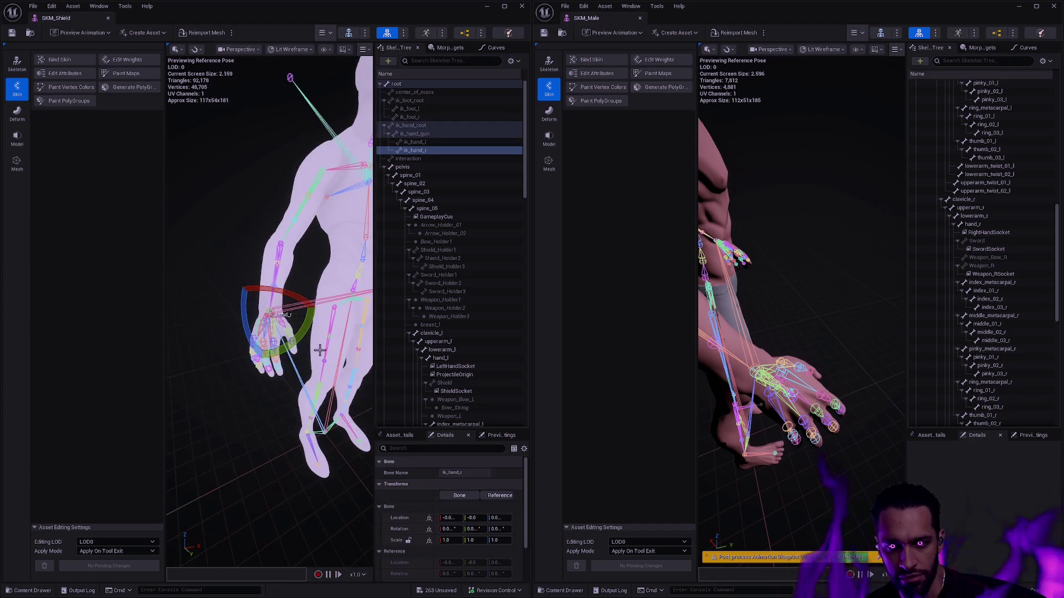
scroll(319, 350, up, 5)
scroll(311, 337, down, 5)
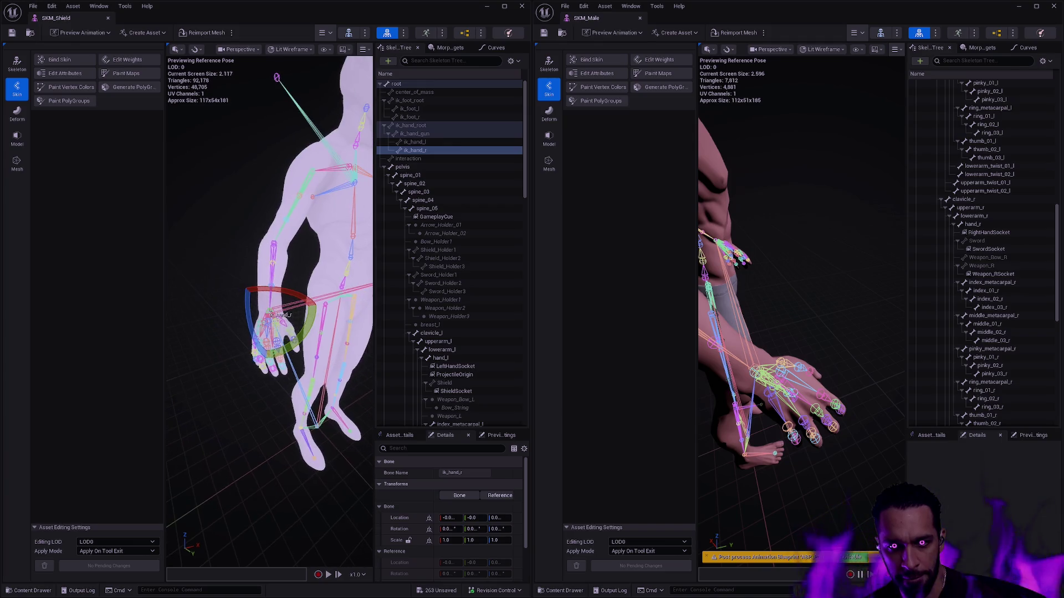
scroll(325, 340, down, 5)
scroll(327, 341, up, 10)
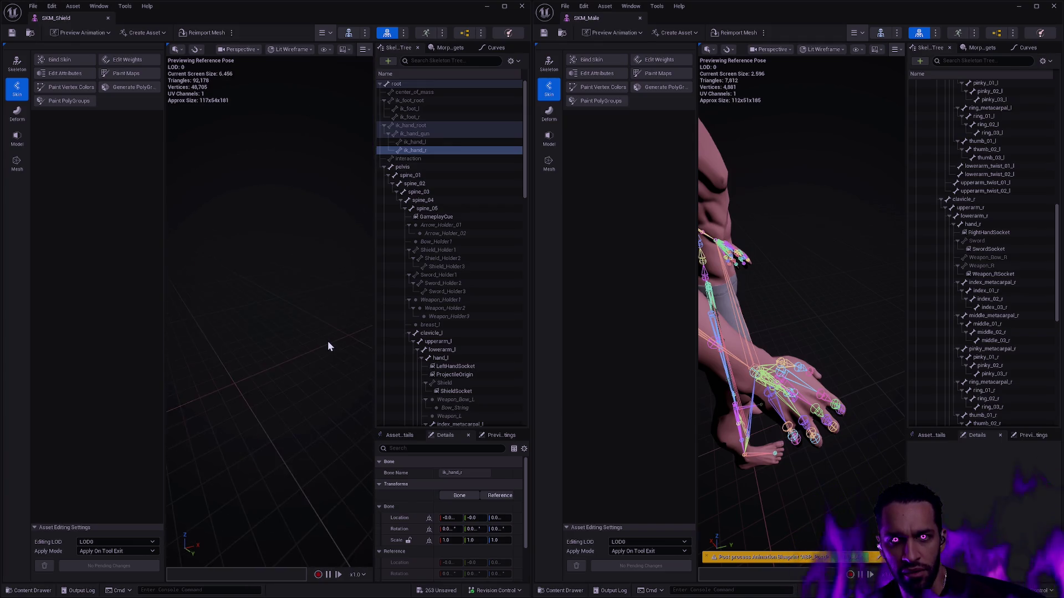
scroll(328, 341, down, 5)
scroll(328, 341, up, 2)
scroll(328, 338, down, 2)
scroll(328, 338, up, 5)
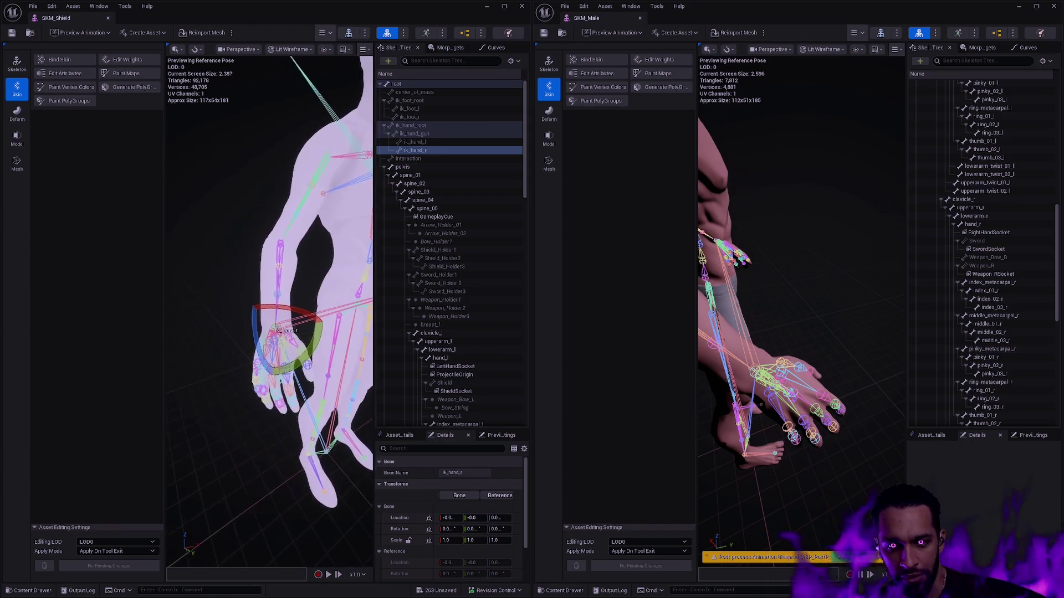
scroll(328, 338, up, 3)
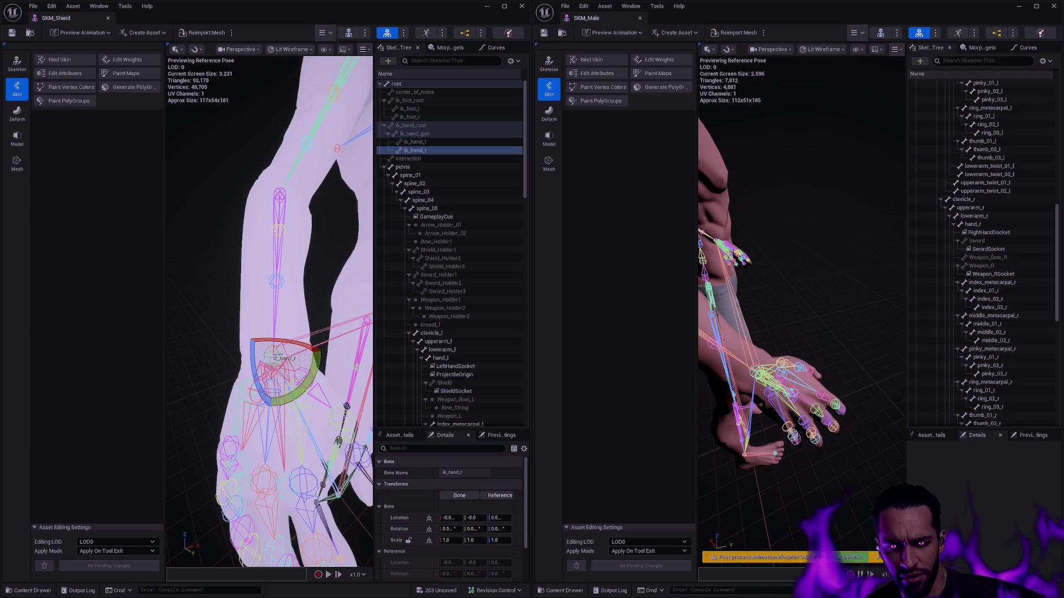
scroll(328, 338, down, 3)
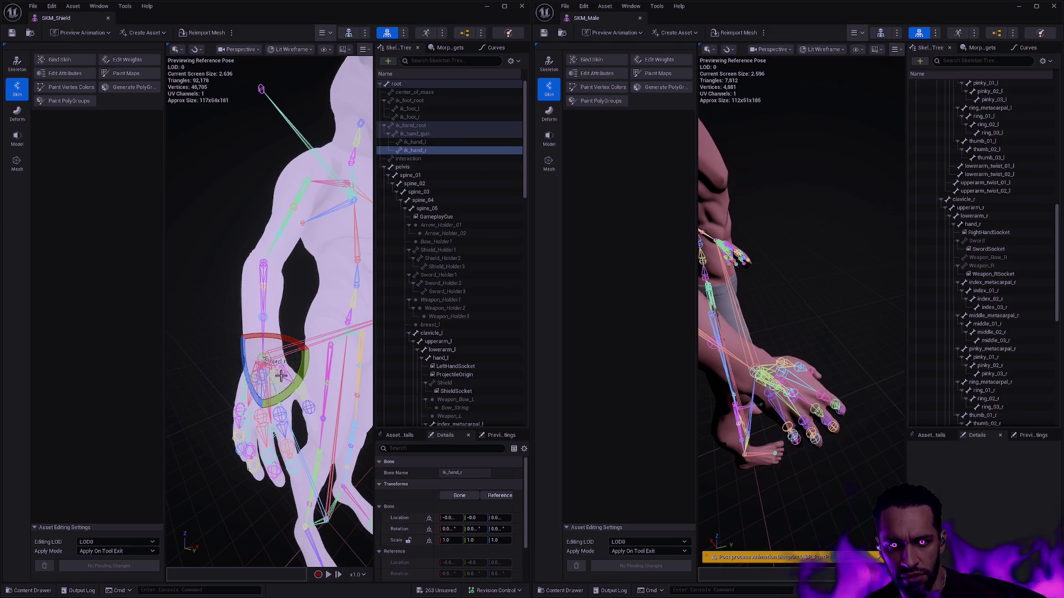
click(265, 360)
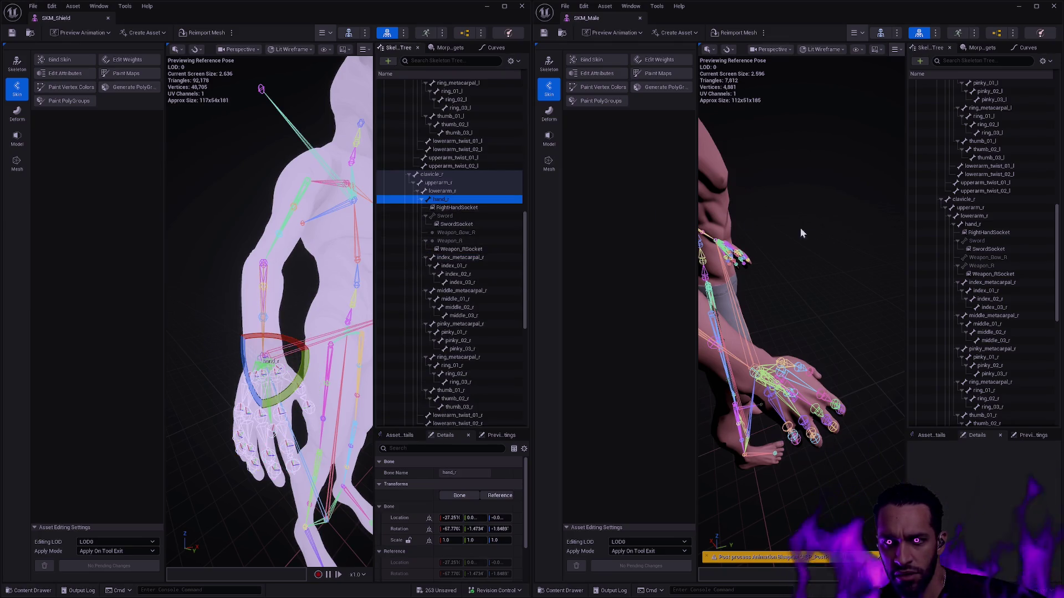
- Select hand_r and index_metacarpal_r in both skeleton trees, collapsing the male's Sword bone
click(990, 224)
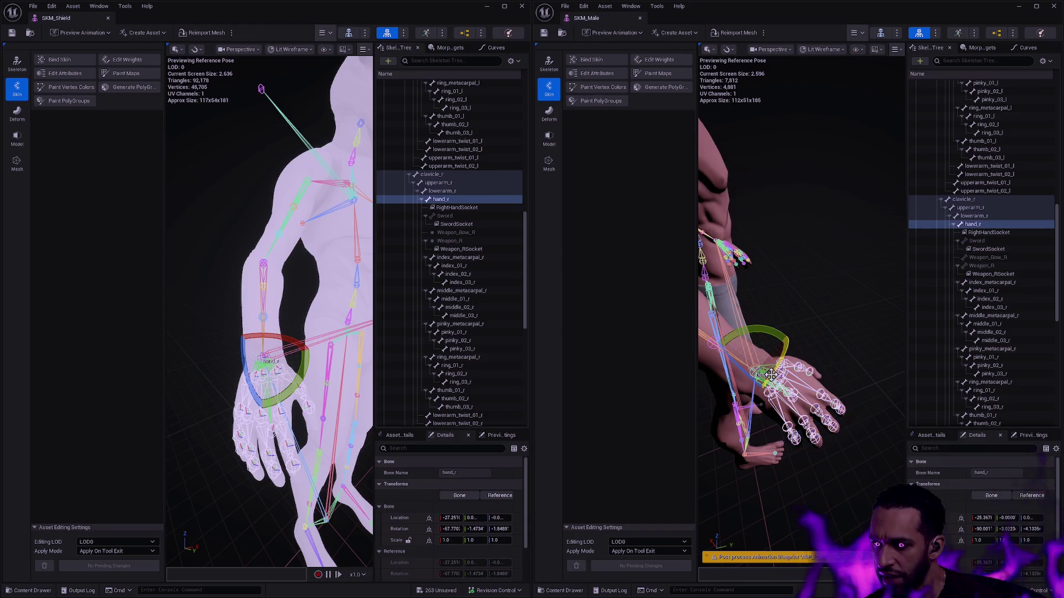
click(987, 224)
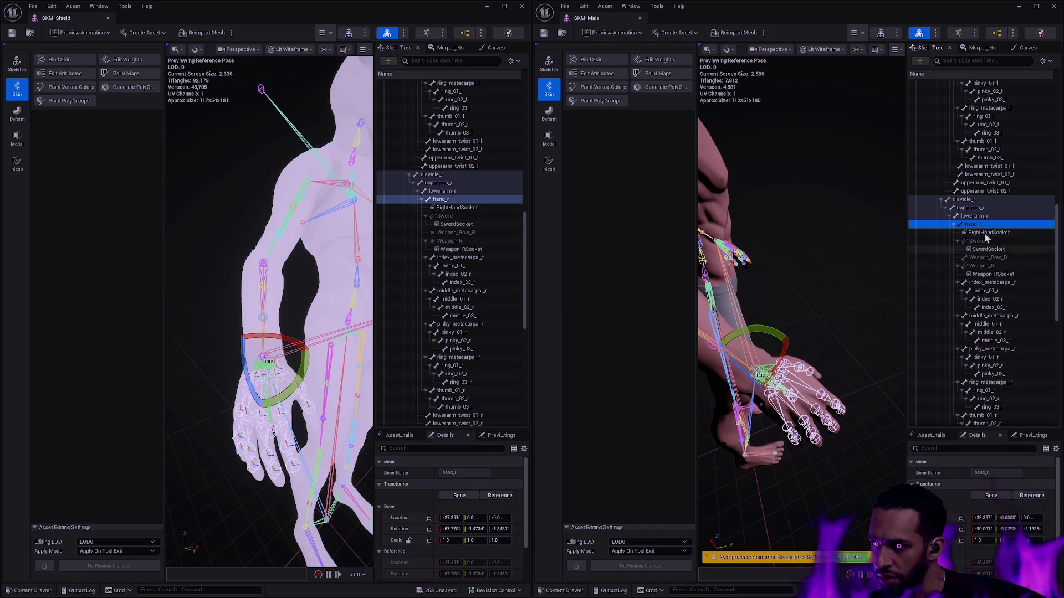
click(957, 241)
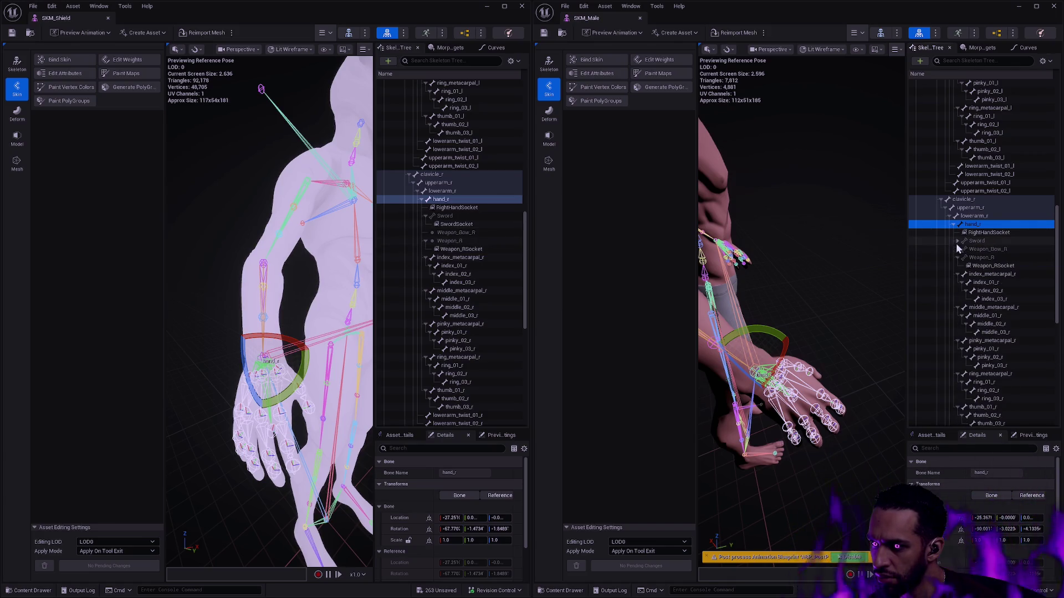
click(1016, 275)
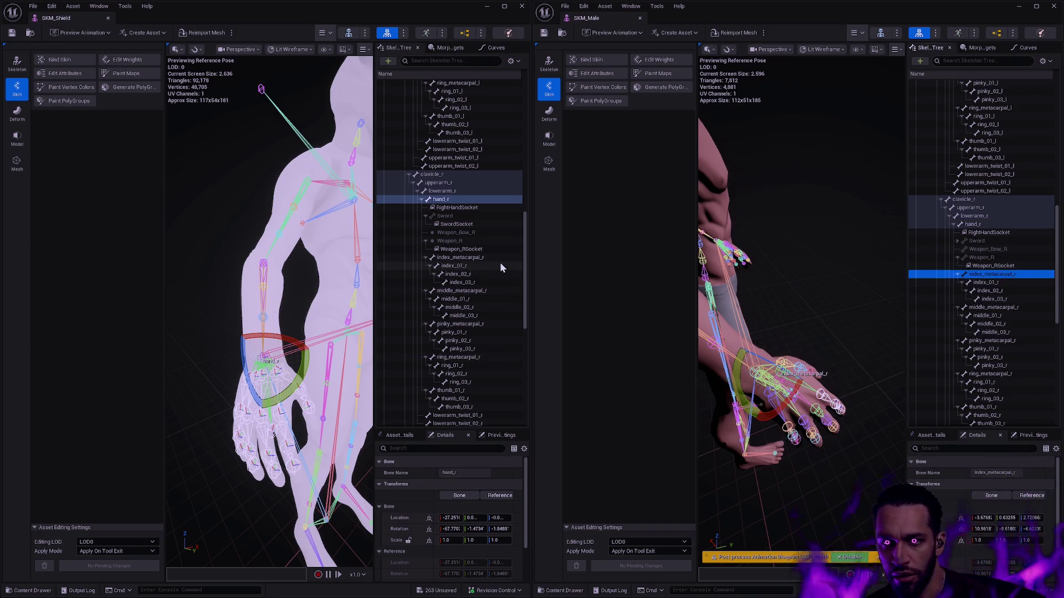
click(479, 258)
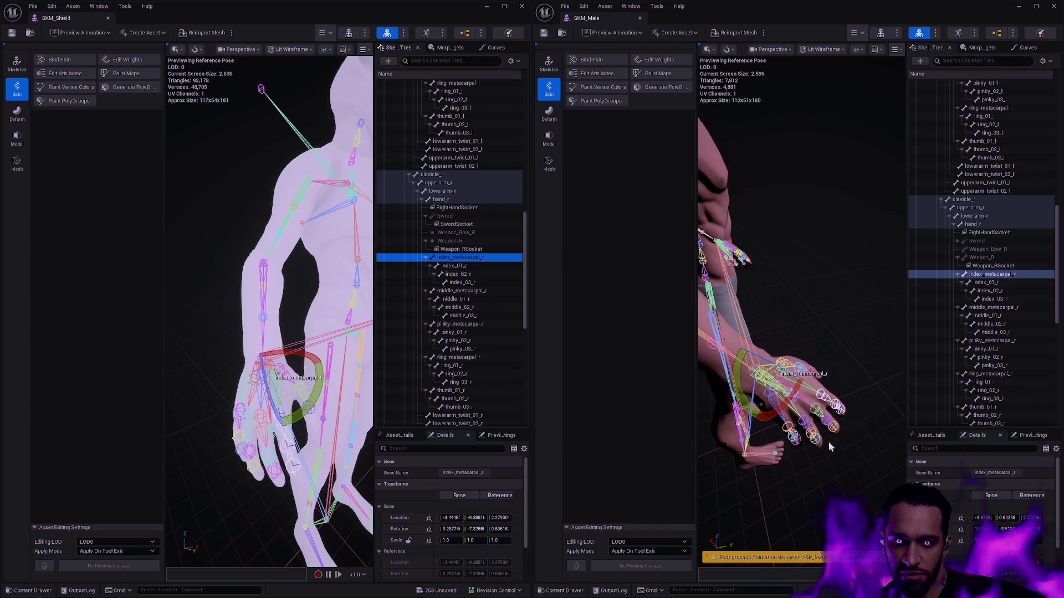
- Swing the SKM_Male view back to the front, clear the selection and minimize its editor
mouse_move(830, 443)
mouse_down()
mouse_move(809, 432)
mouse_move(825, 436)
mouse_move(846, 350)
mouse_move(856, 366)
mouse_move(811, 363)
mouse_move(870, 387)
mouse_up()
click(871, 366)
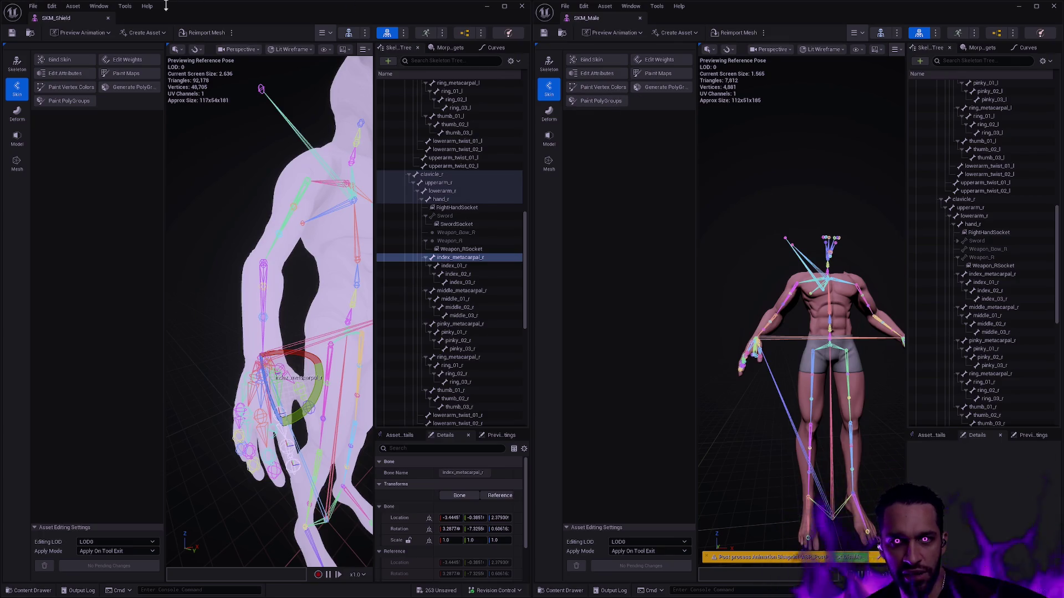
click(1020, 8)
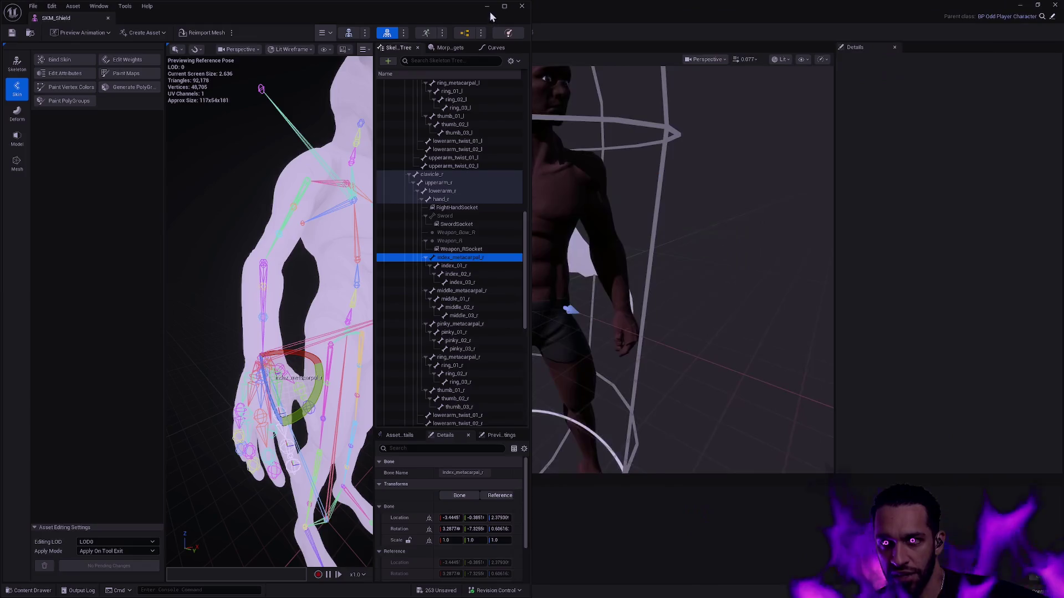
- Minimize the SKM_Shield editor and zoom in on BP_Druid's hand in the Blueprint viewport
click(488, 8)
scroll(526, 269, up, 10)
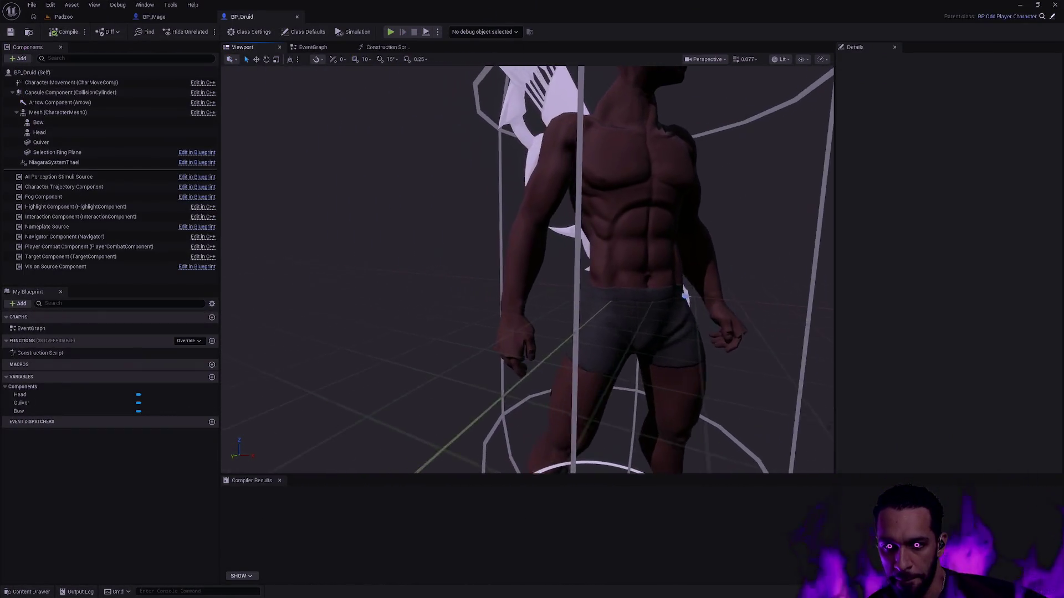
scroll(527, 269, down, 5)
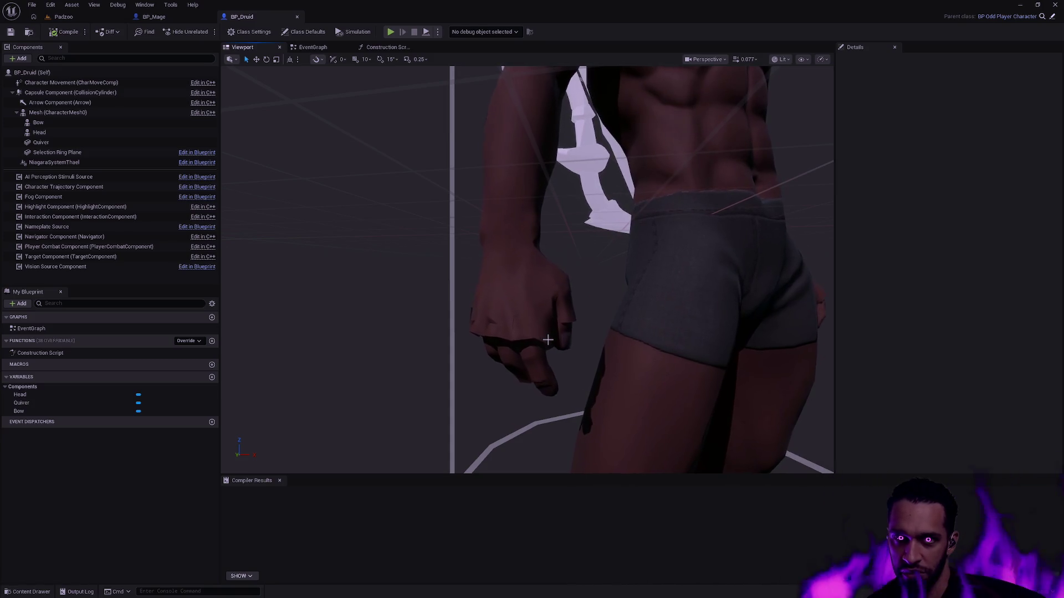
- Browse the Shield mesh assets in the Content Drawer, then Alt+Tab back to SKM_Shield and SKM_Male
key(ctrl+space)
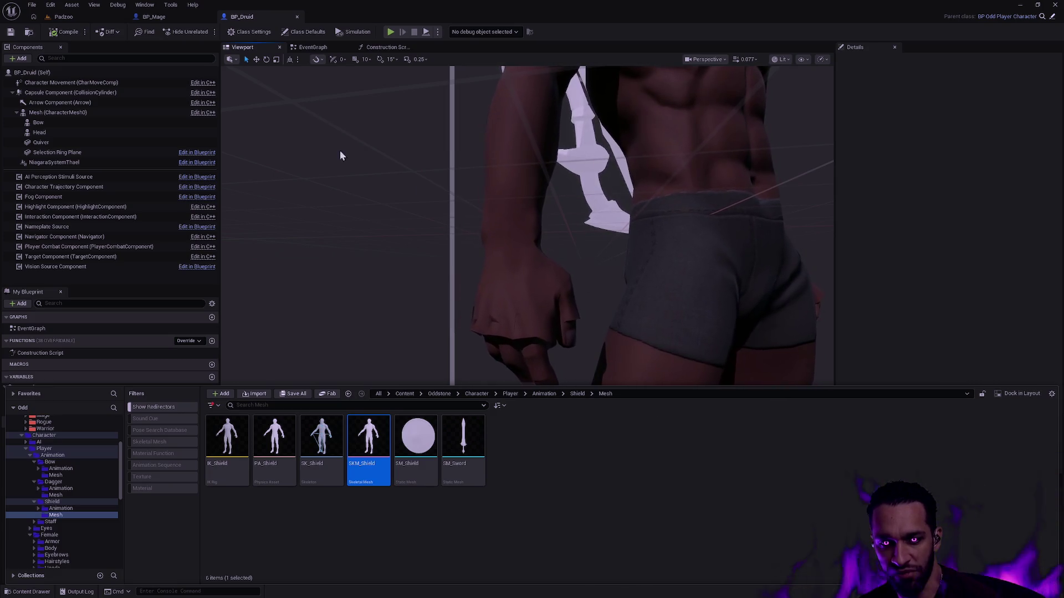
key(alt+Tab)
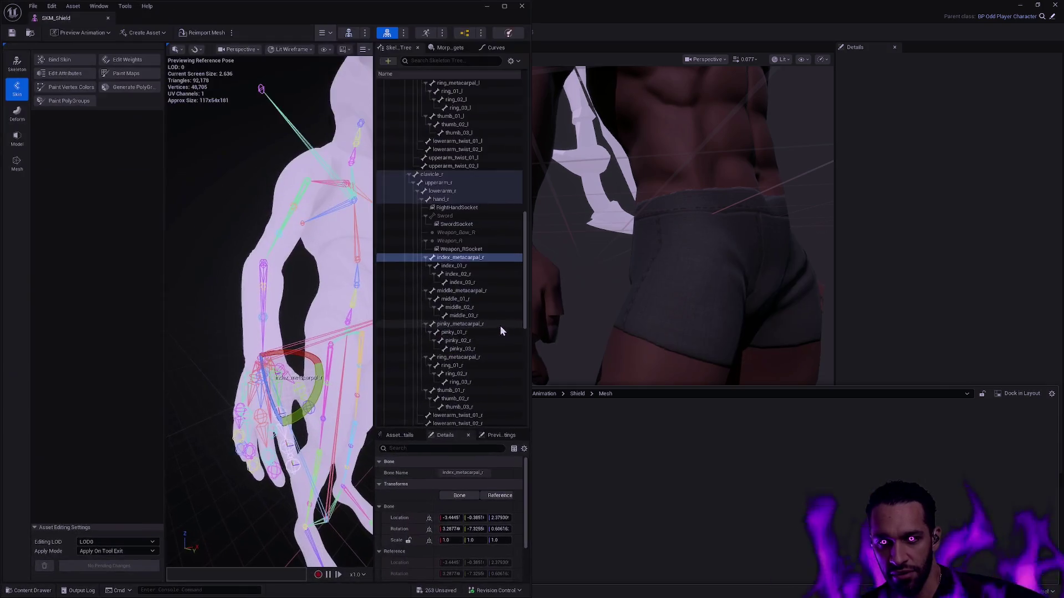
key(alt+Tab)
- Restore SKM_Male and orbit the shield mannequin to a close front view of its right hand
click(546, 310)
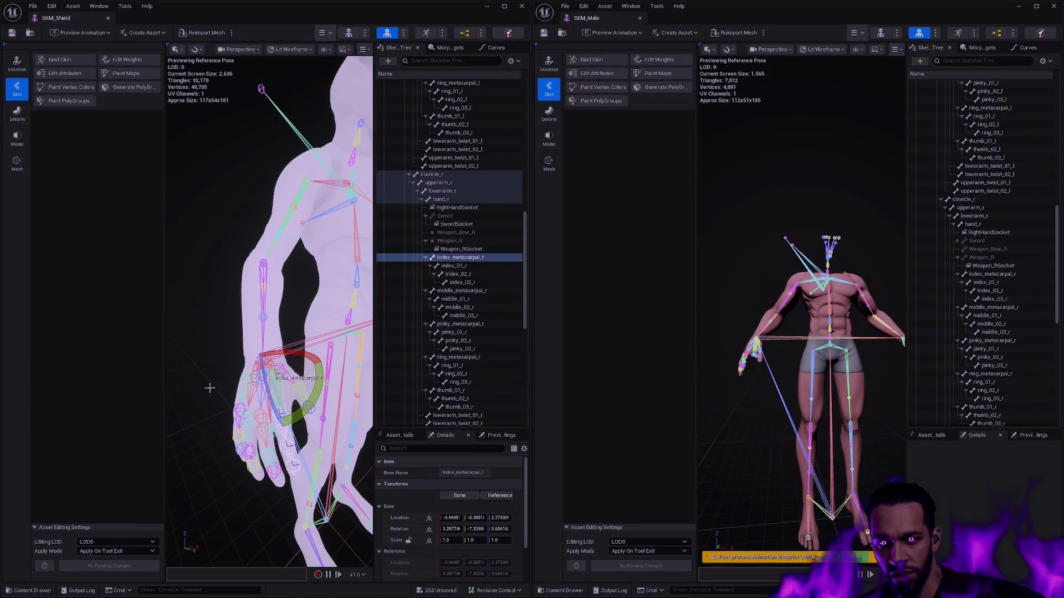
scroll(302, 376, down, 5)
drag(249, 310, 192, 245)
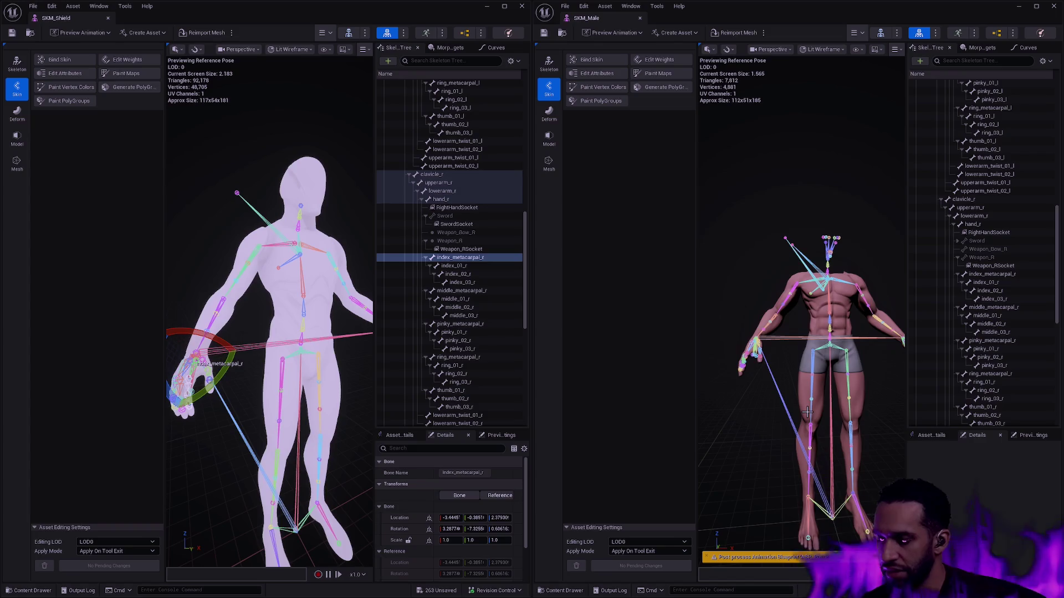
drag(341, 391, 299, 392)
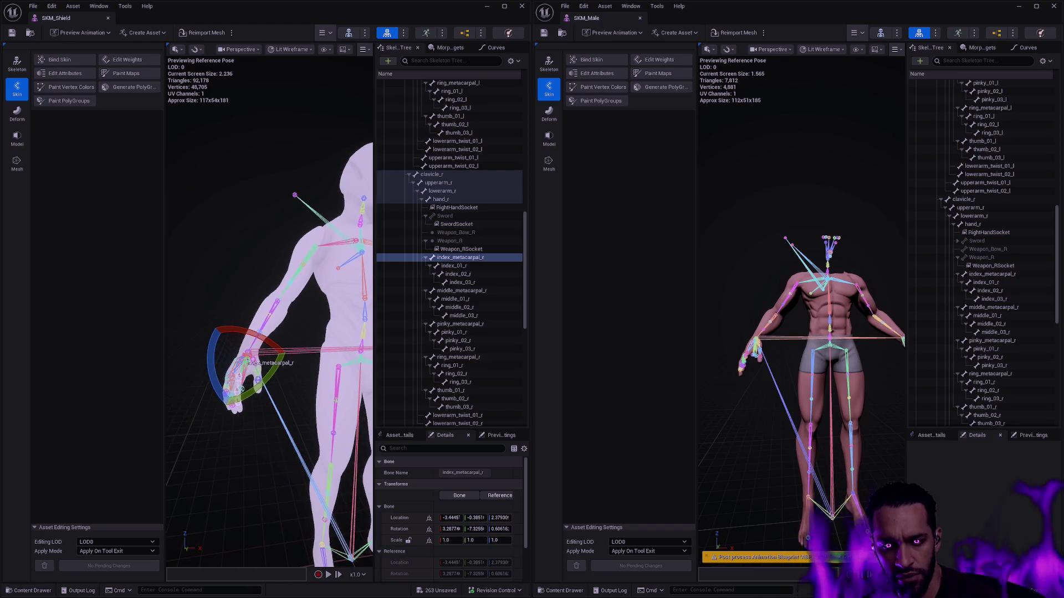
drag(300, 392, 288, 392)
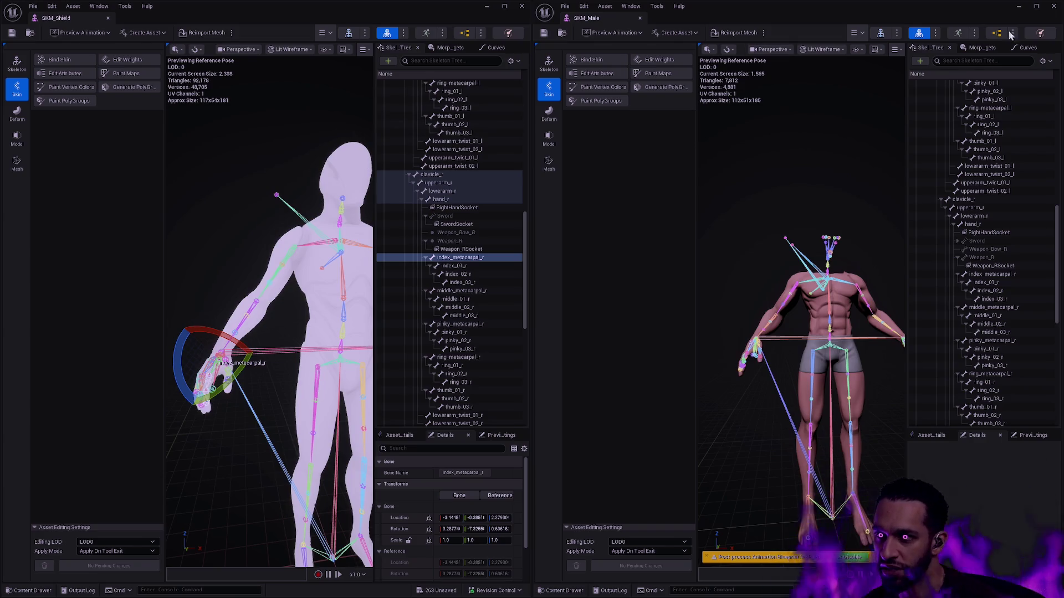
mouse_move(314, 364)
mouse_down()
mouse_move(302, 375)
mouse_move(312, 280)
mouse_move(313, 310)
mouse_move(319, 286)
mouse_move(330, 294)
mouse_move(321, 287)
mouse_up()
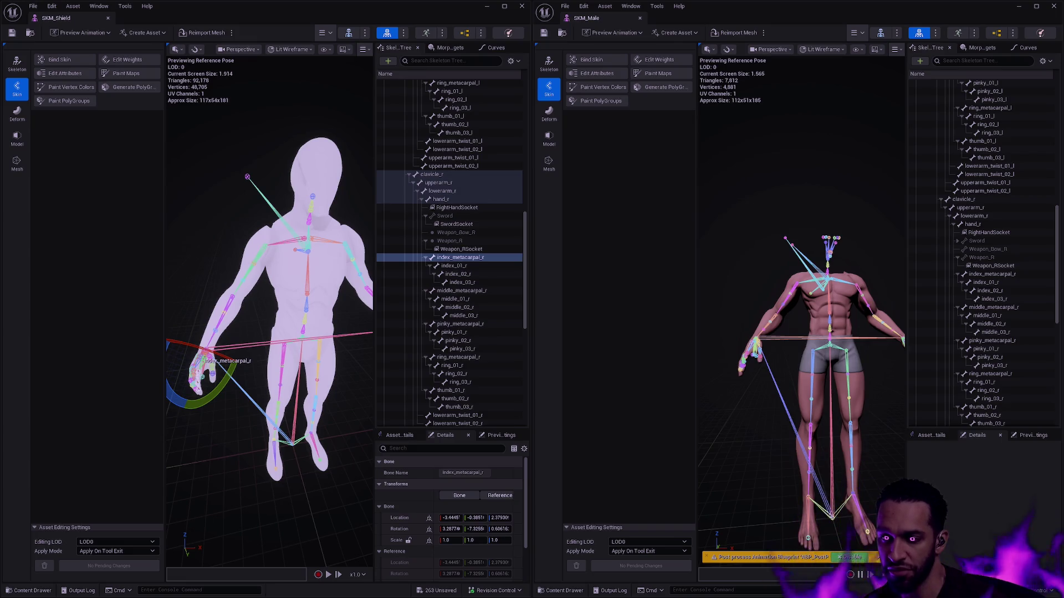
drag(320, 287, 282, 287)
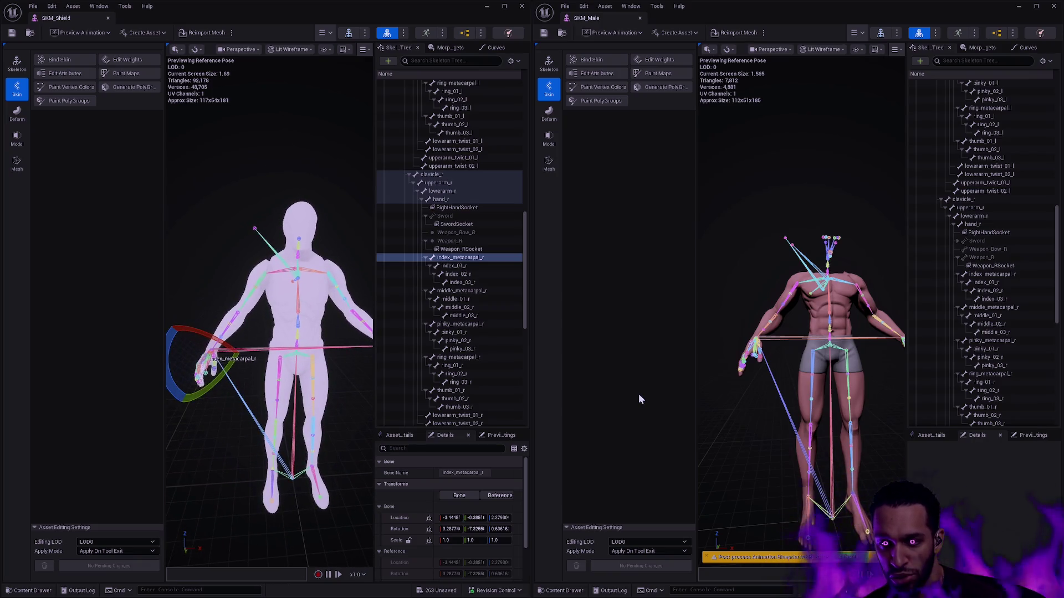
- Close in on the male mesh's arm and the shield mesh's arm, then minimize the SKM_Shield editor
mouse_move(792, 407)
mouse_down()
mouse_move(791, 385)
mouse_move(771, 381)
mouse_up()
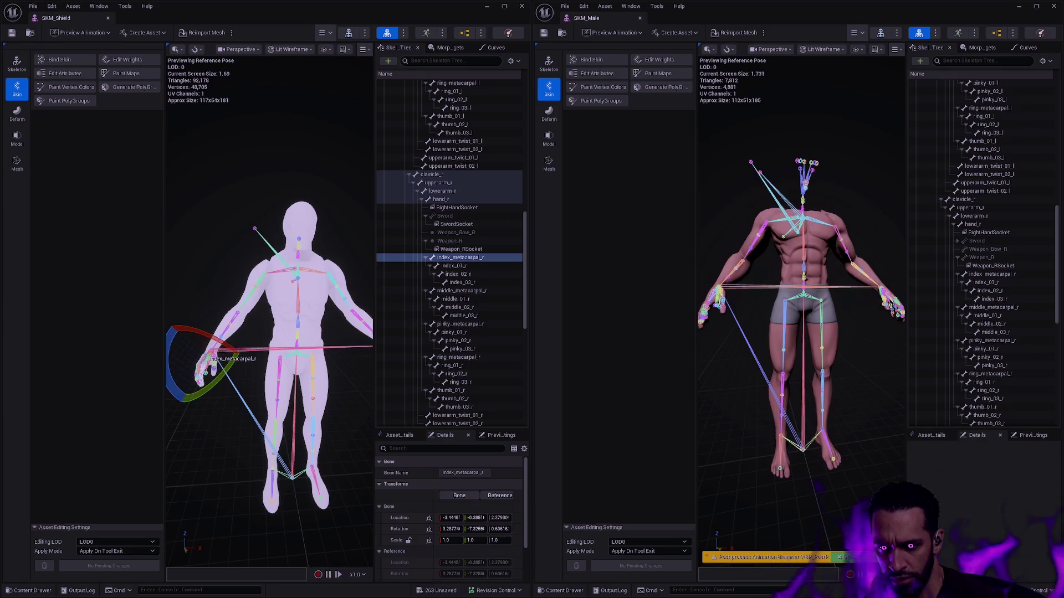
mouse_move(770, 381)
mouse_down()
mouse_move(753, 382)
mouse_move(852, 415)
mouse_up()
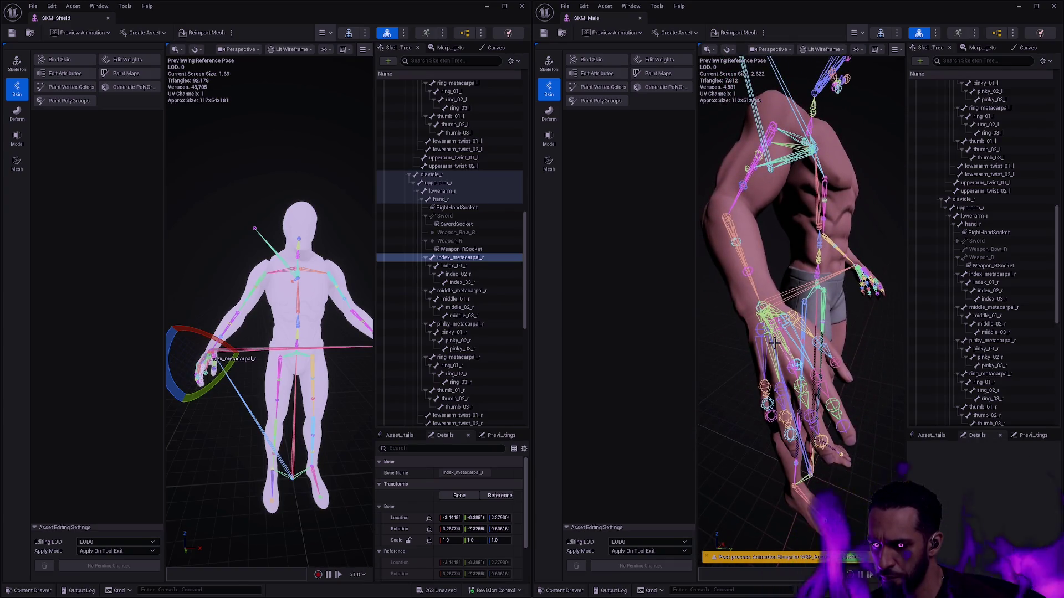
drag(277, 333, 372, 333)
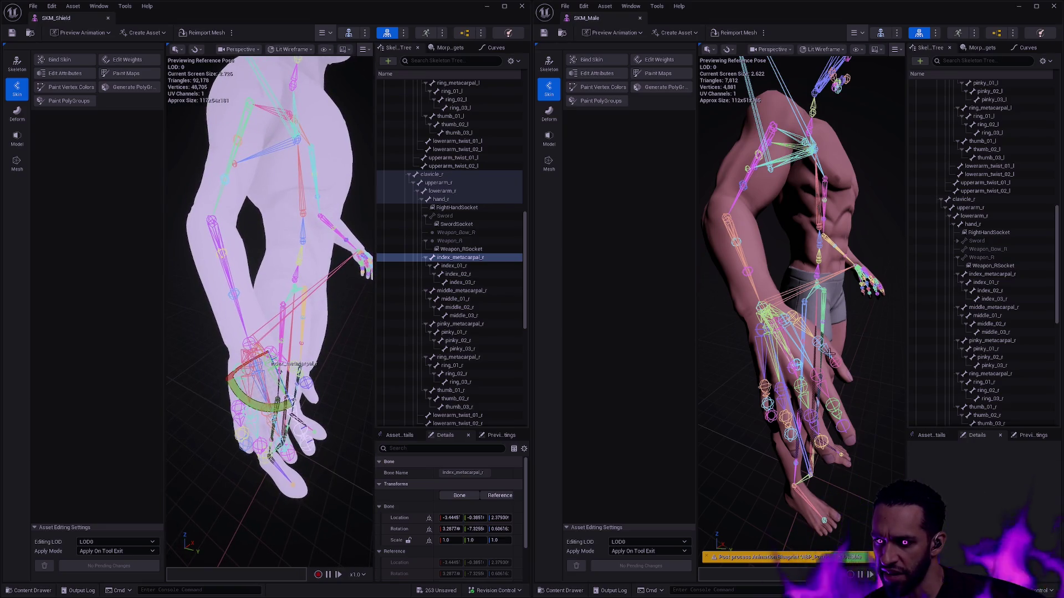
mouse_move(724, 175)
mouse_down()
mouse_move(743, 178)
mouse_move(725, 175)
mouse_up()
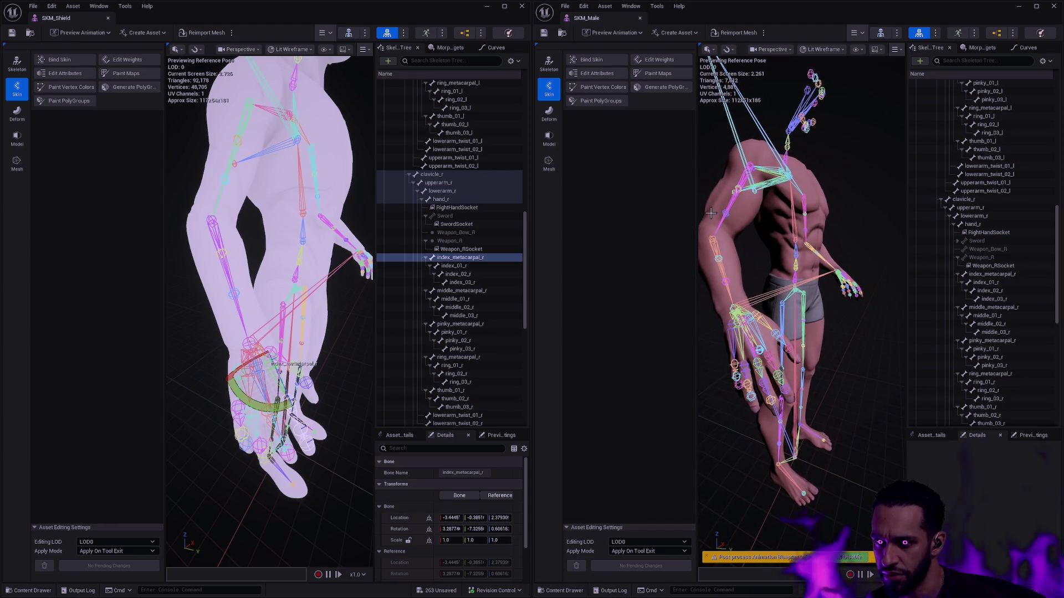
mouse_move(818, 275)
mouse_down()
mouse_move(821, 255)
mouse_move(718, 251)
mouse_up()
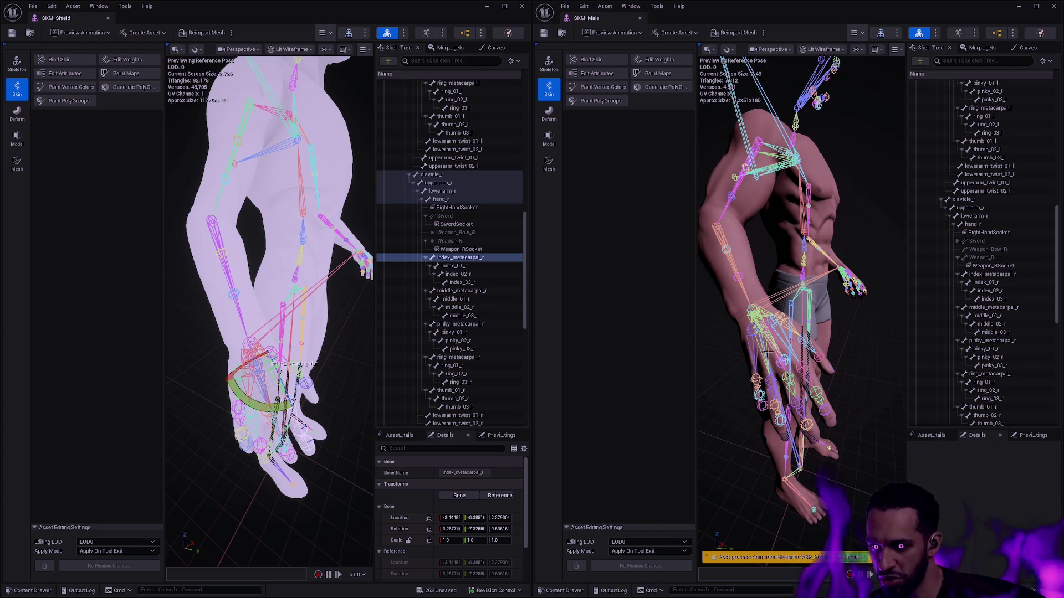
click(487, 6)
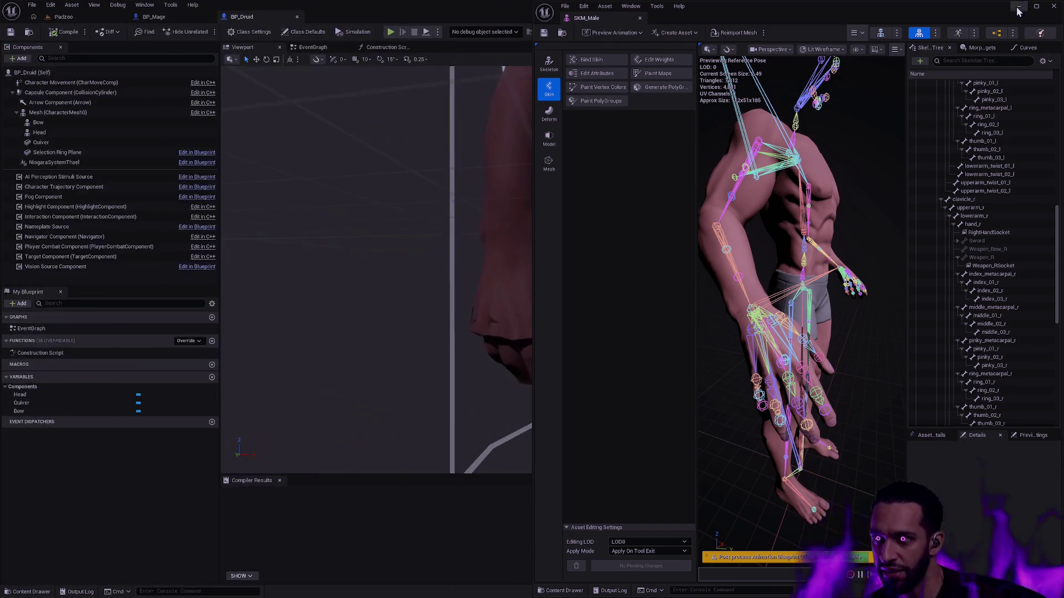
- Minimize the SKM_Male editor, then use Alt+Tab to restore both skeletal mesh editors together
click(1018, 6)
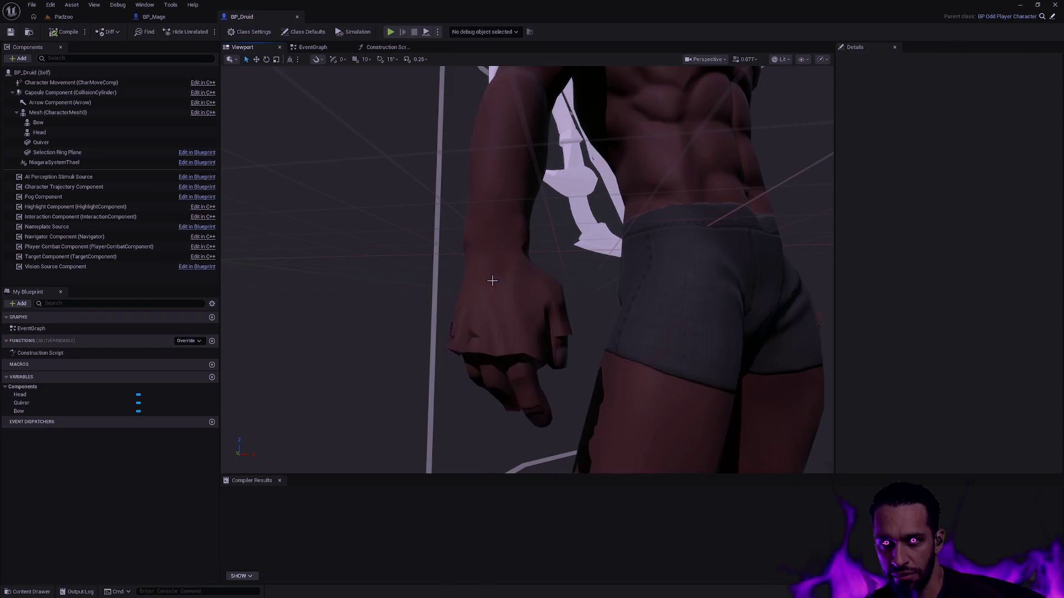
key(alt+Tab)
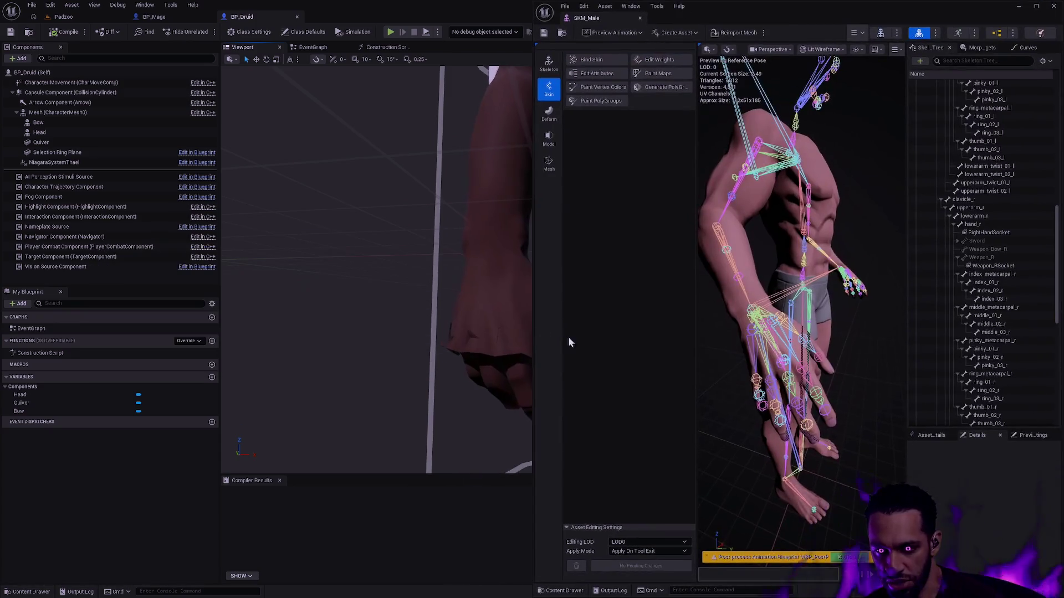
key(alt+Tab)
click(537, 320)
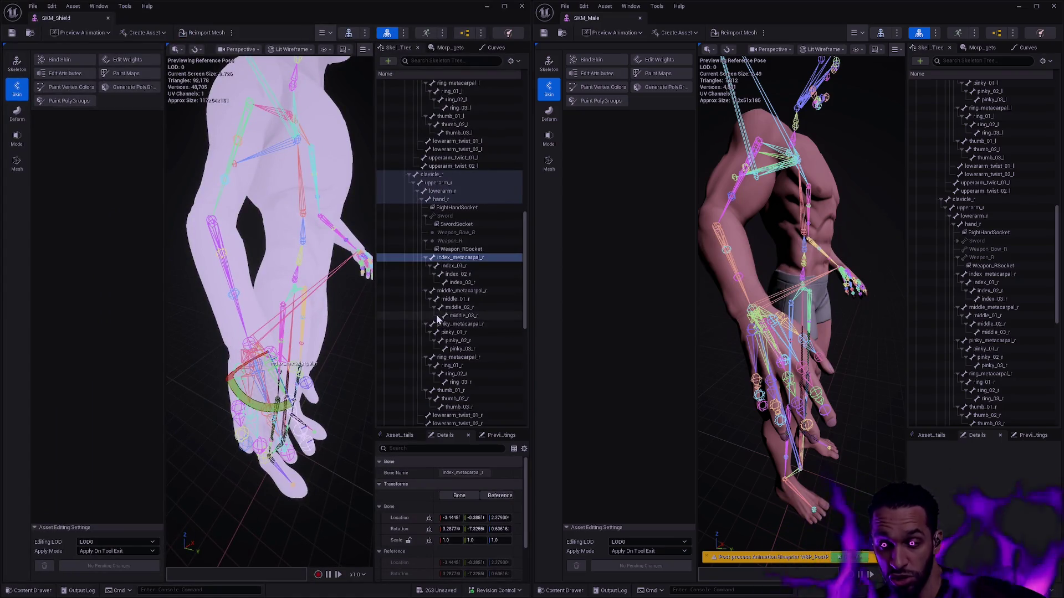
- Zoom in on the shield mesh's arm, then minimize the SKM_Shield editor
mouse_move(336, 318)
mouse_down()
mouse_move(316, 302)
mouse_move(313, 338)
mouse_up()
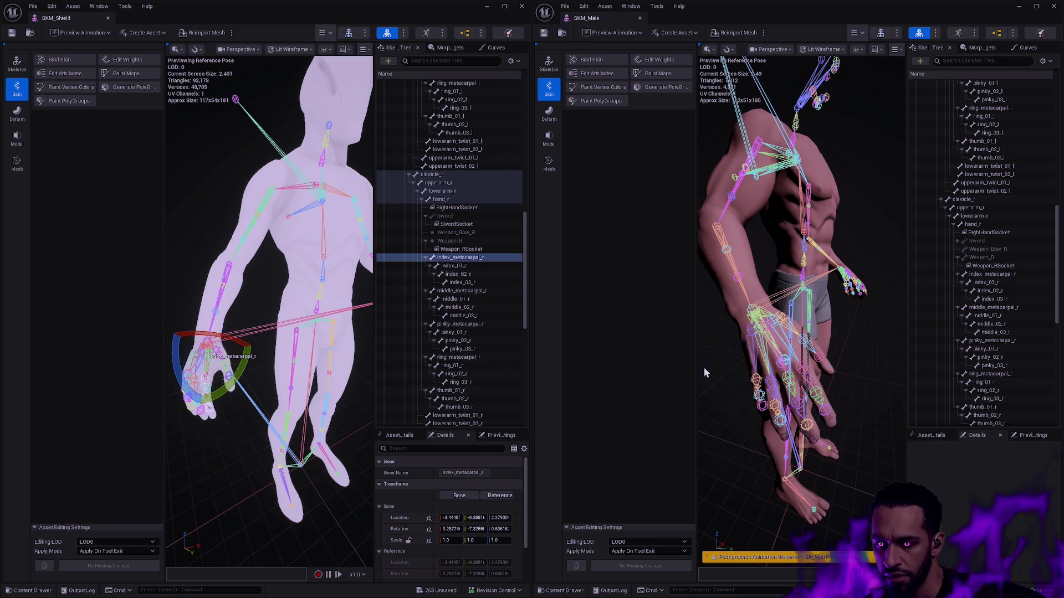
click(487, 6)
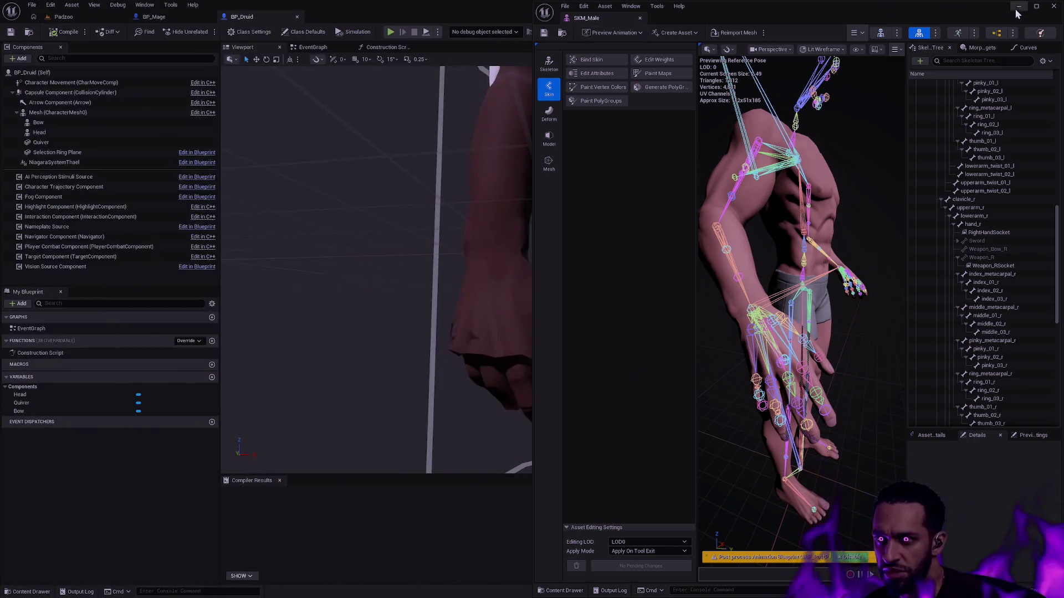
- Minimize the SKM_Male editor and zoom and orbit BP_Druid's viewport to a higher front view of the hand
click(1018, 6)
scroll(627, 303, down, 10)
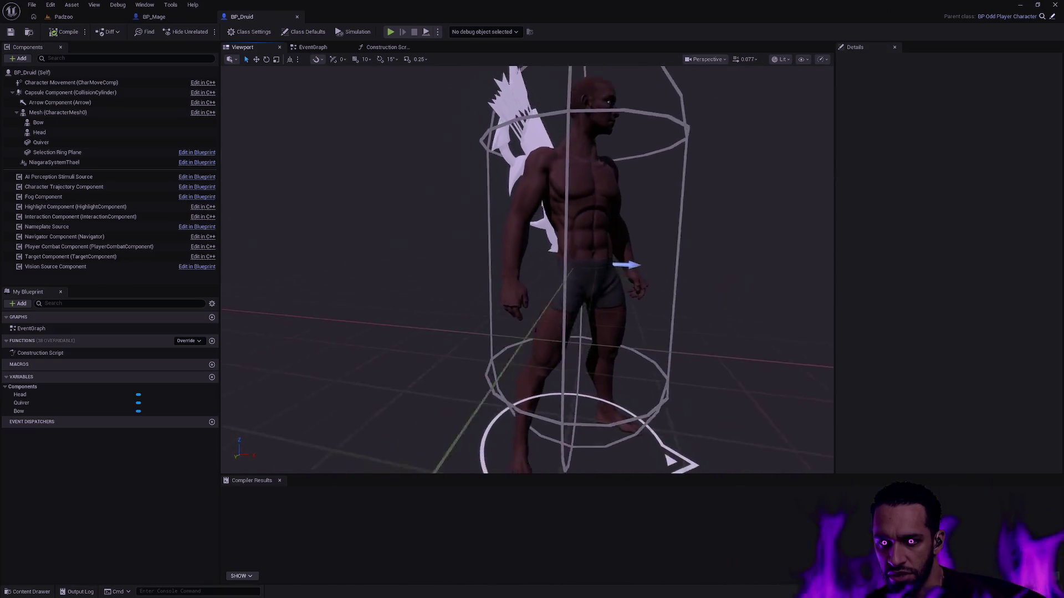
scroll(526, 270, up, 4)
scroll(526, 269, down, 3)
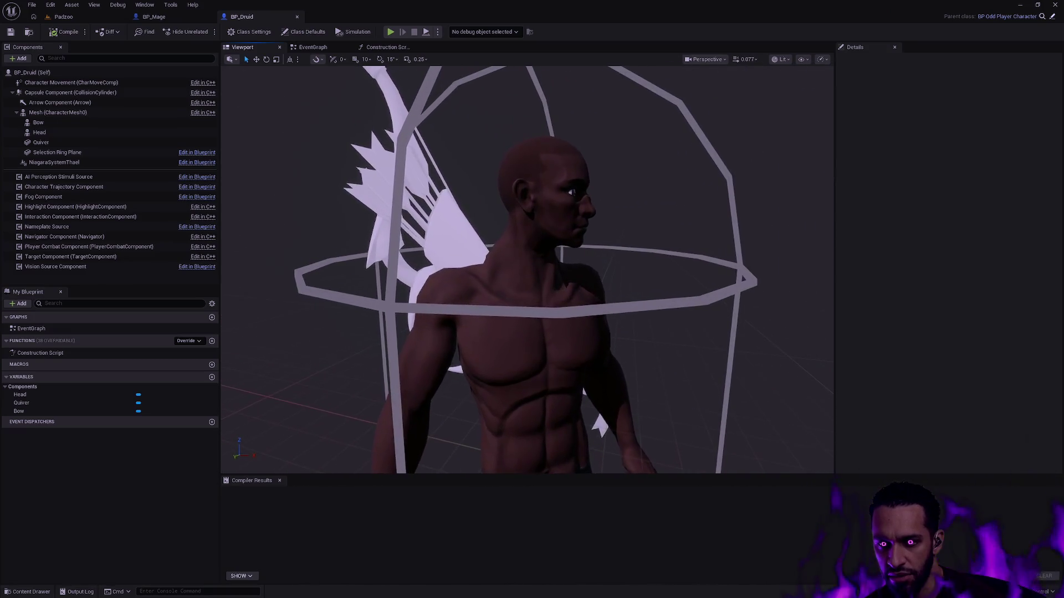
mouse_move(526, 269)
mouse_down()
mouse_move(491, 277)
mouse_move(484, 299)
mouse_move(546, 277)
mouse_move(704, 270)
mouse_move(665, 271)
mouse_up()
scroll(527, 270, up, 6)
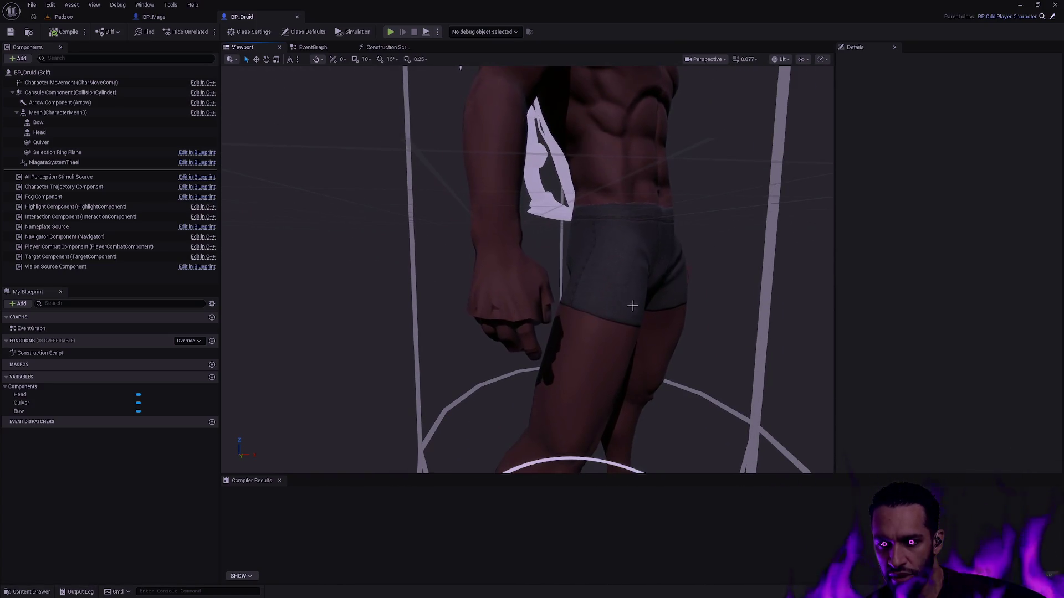
- Open and close the Content Drawer on the Shield meshes, then Alt+Tab back to the mesh editors
key(ctrl+space)
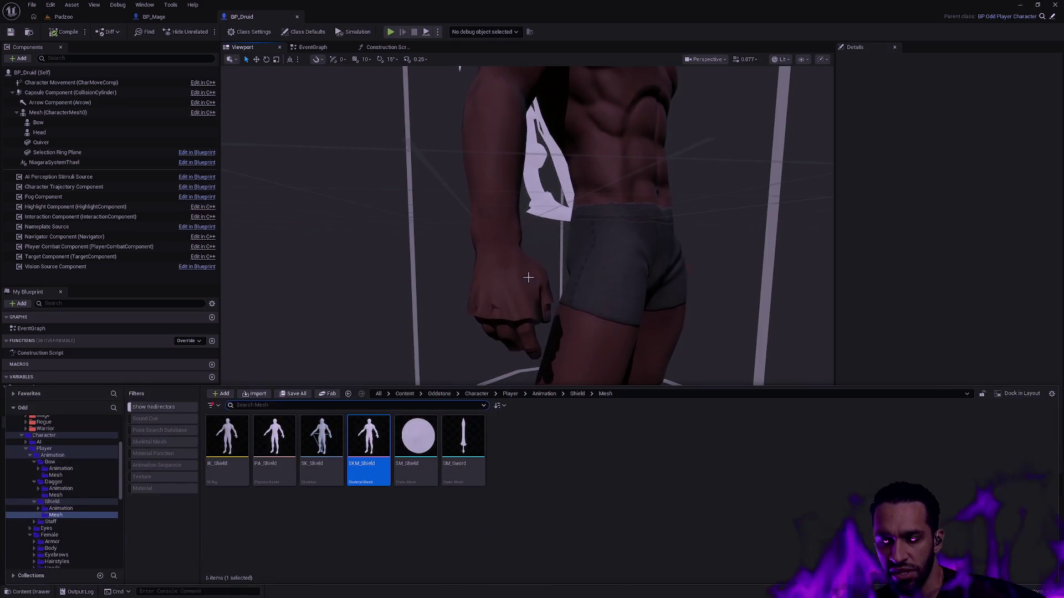
click(910, 246)
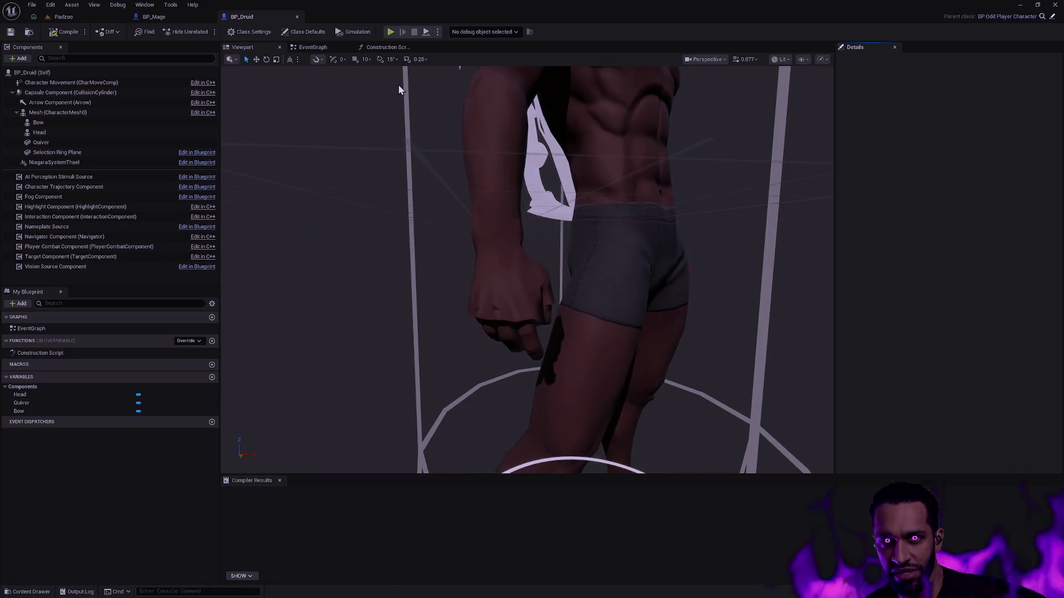
key(alt+Tab)
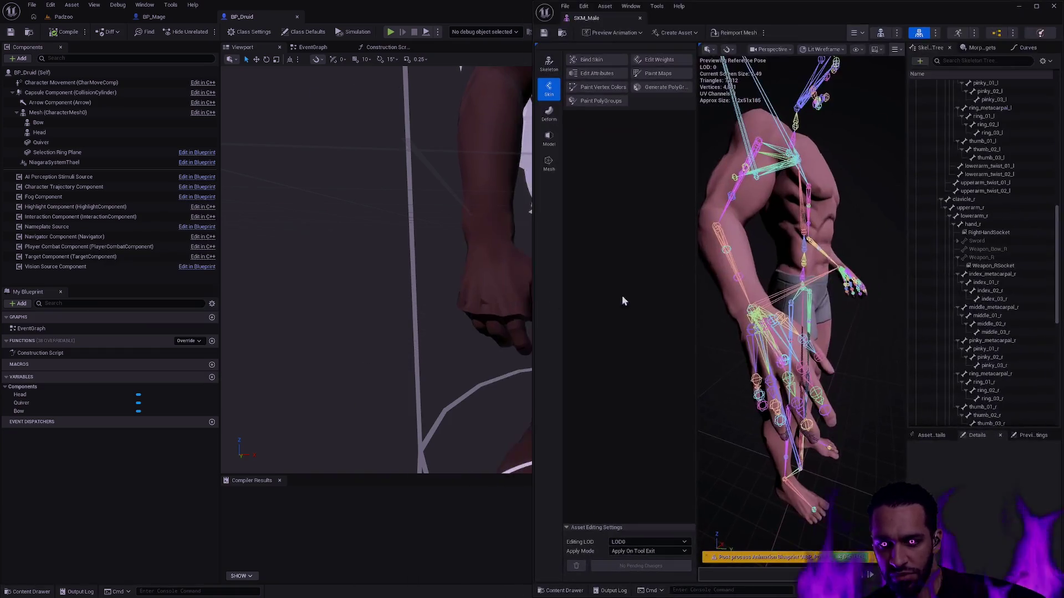
key(alt+Tab)
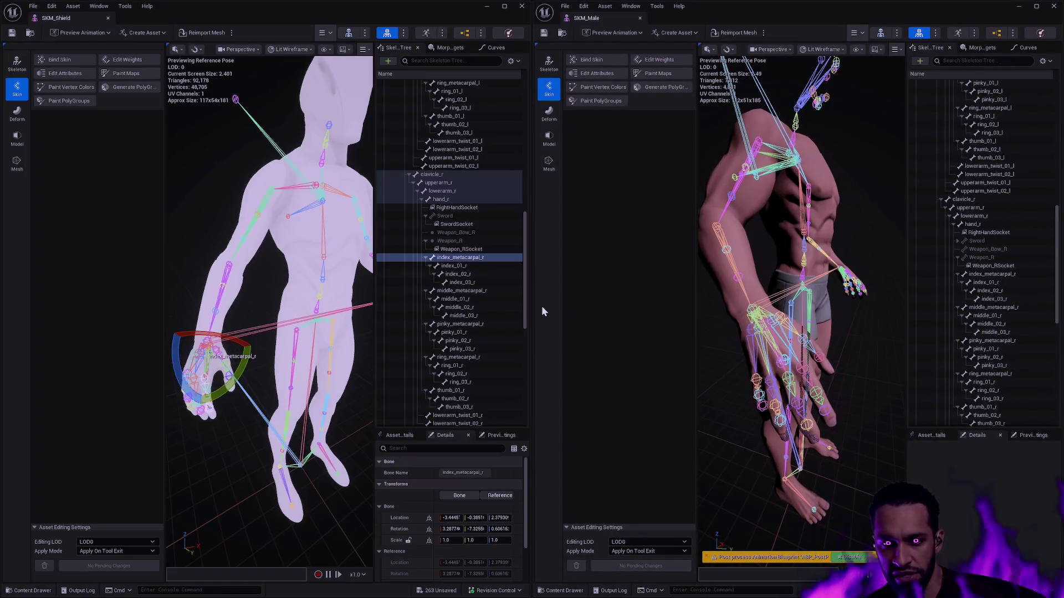
- Orbit the shield mesh, deselect index_metacarpal_r, and minimize both mesh editors back to the Male/Body content browser
drag(304, 359, 270, 362)
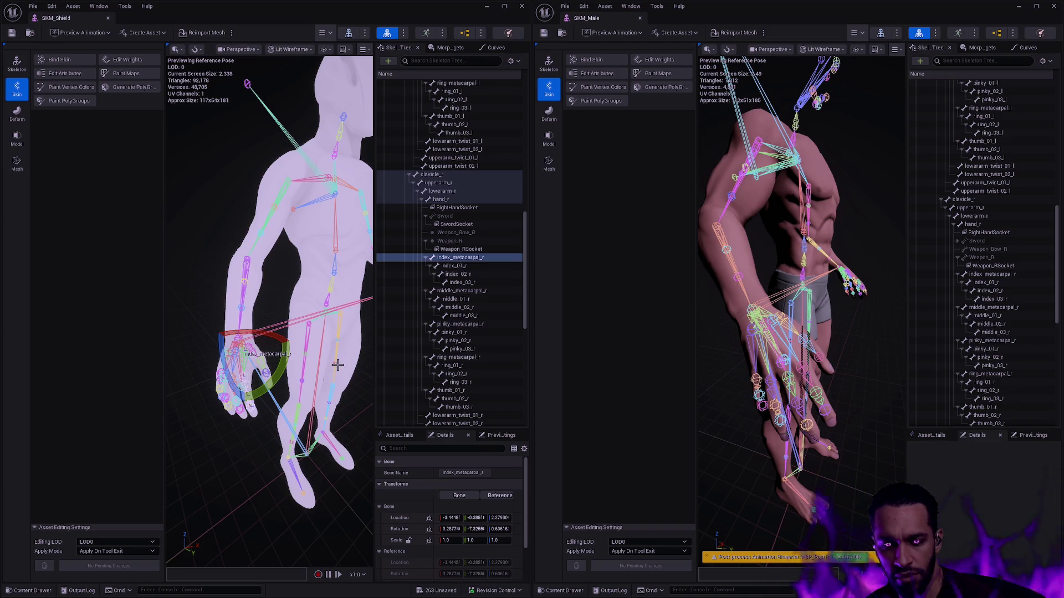
click(366, 385)
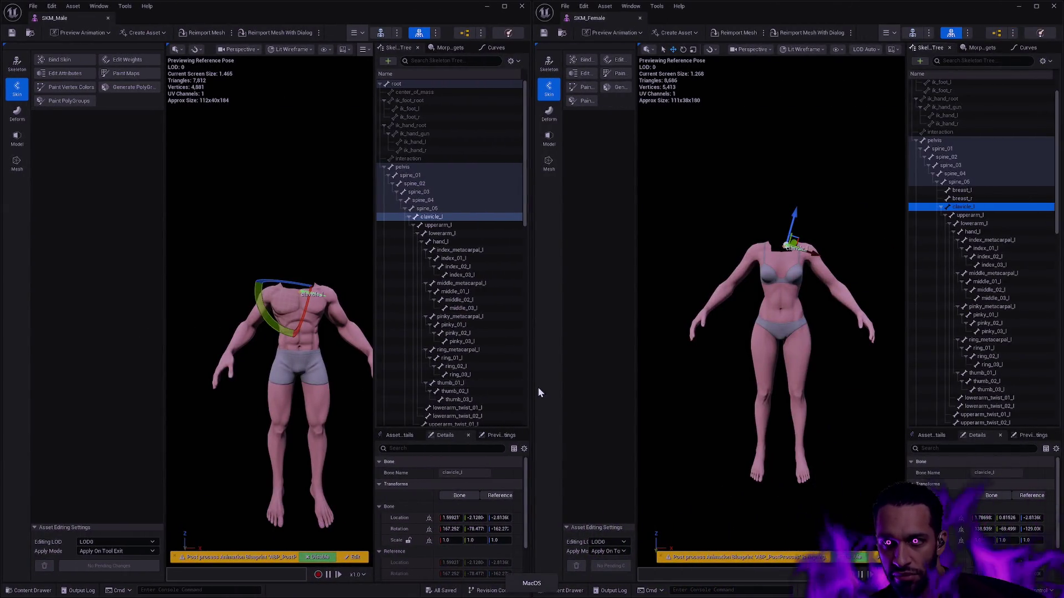
key(ctrl+space)
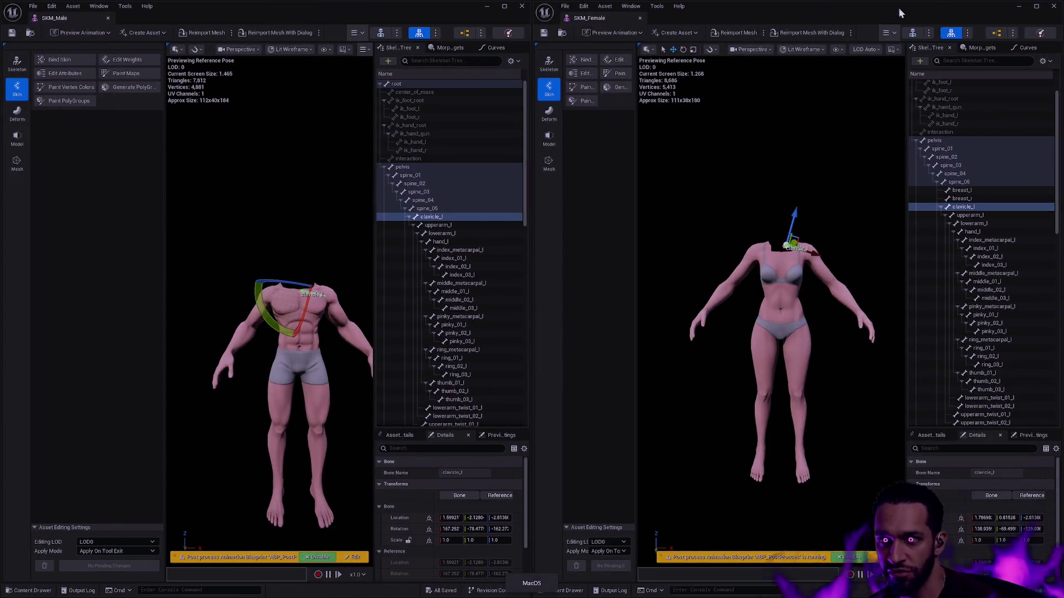
click(1019, 6)
click(486, 7)
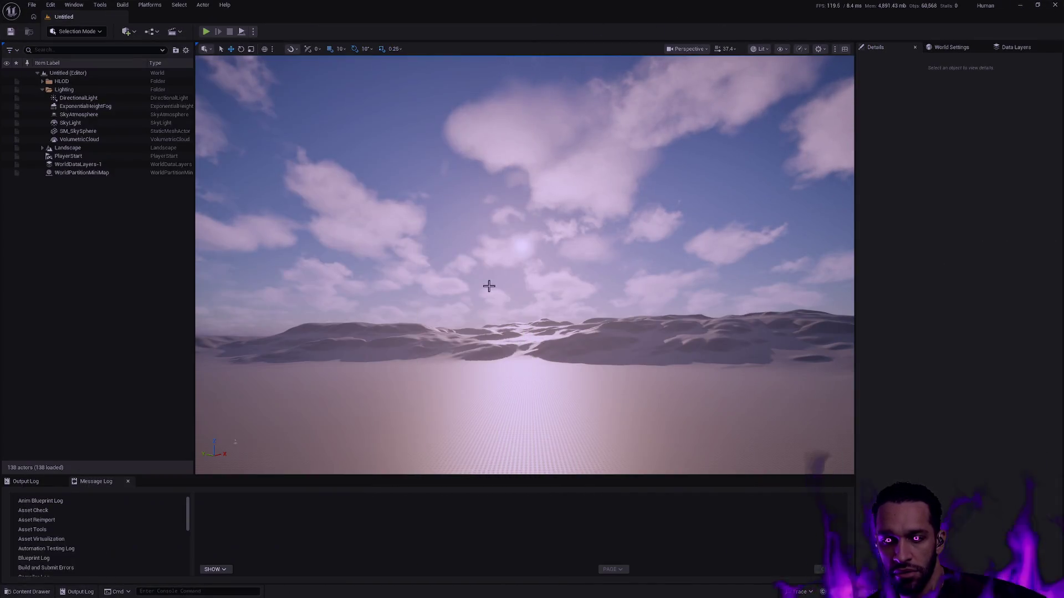
key(ctrl+space)
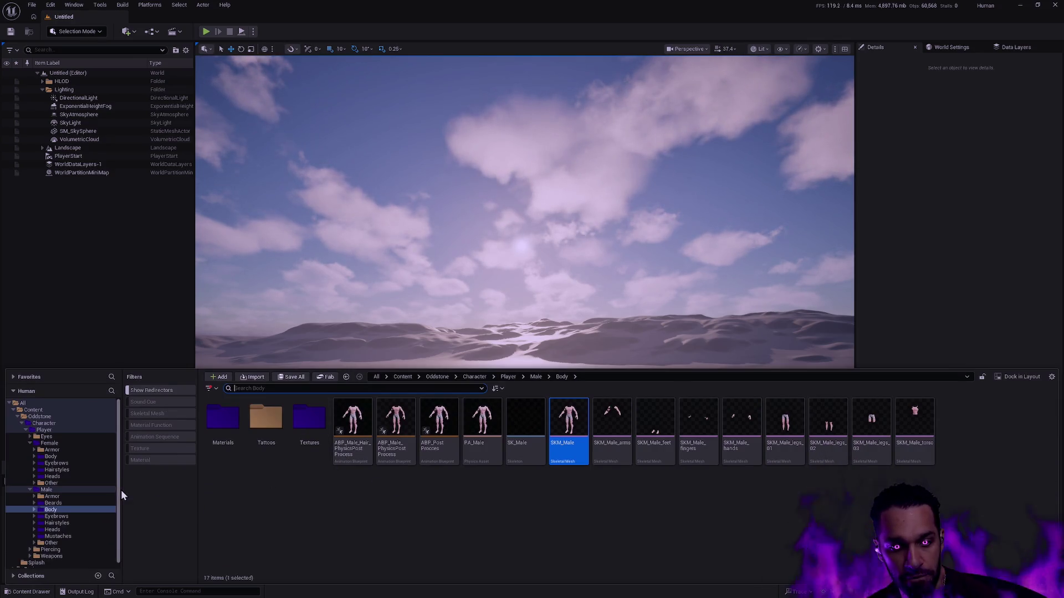
- Begin exporting the SK_Male skeleton with the T3D file type, then cancel the export
drag(119, 489, 116, 505)
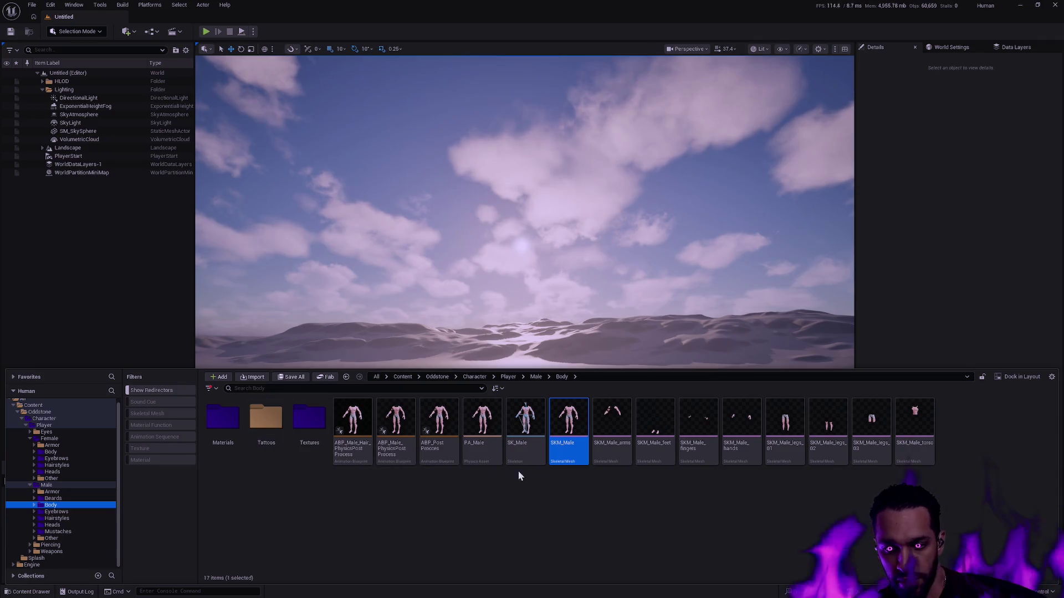
mouse_move(564, 448)
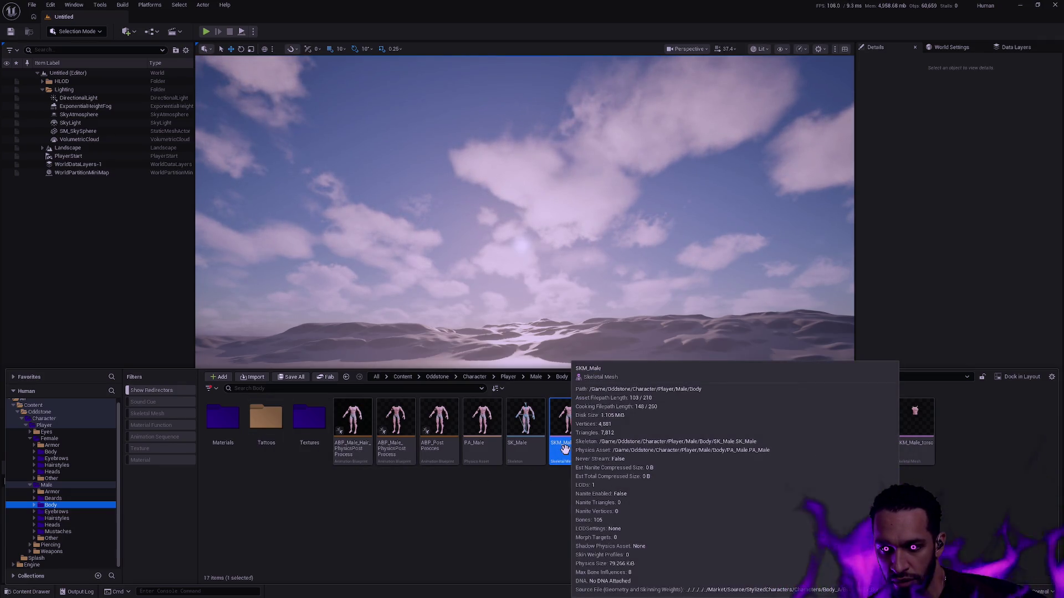
right_click(530, 445)
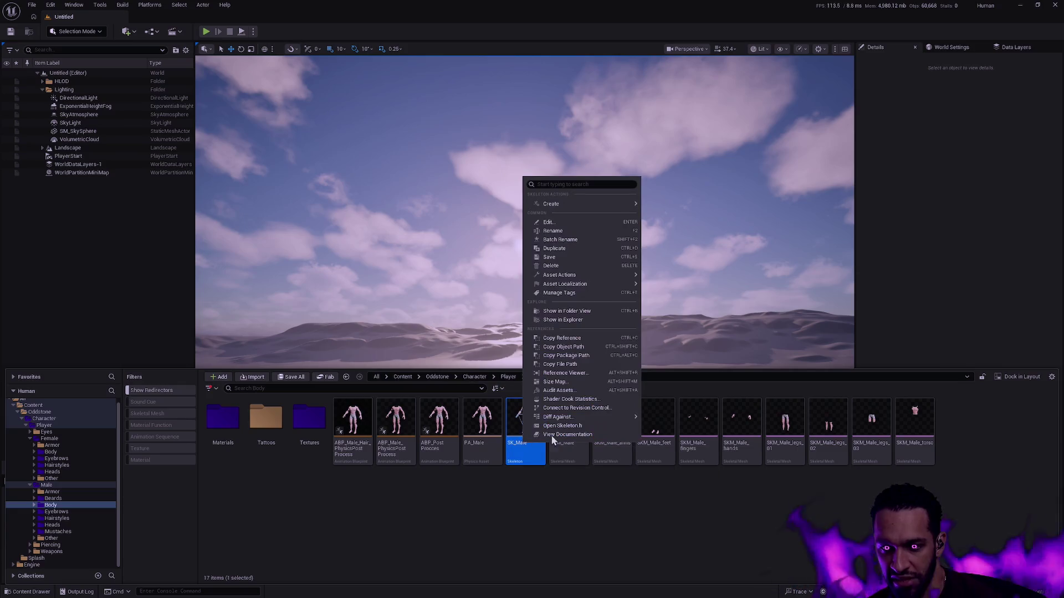
mouse_move(616, 282)
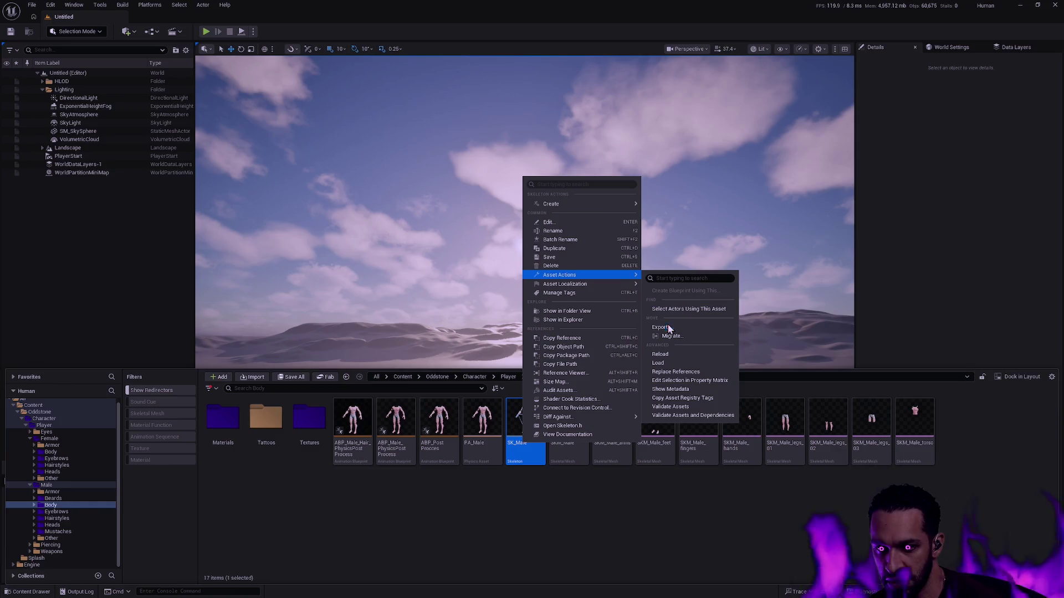
click(671, 327)
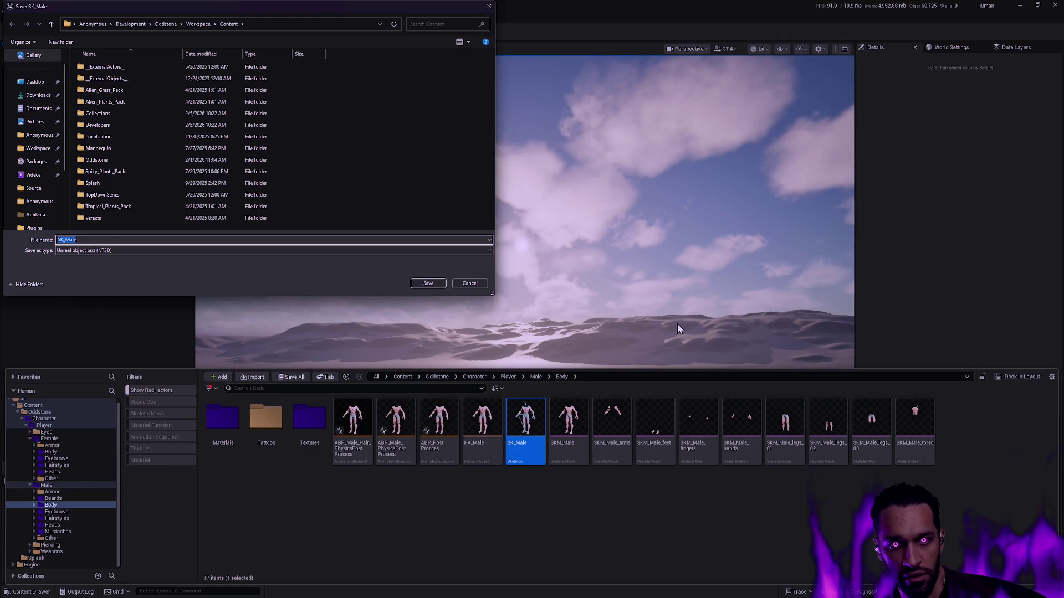
click(222, 251)
click(254, 256)
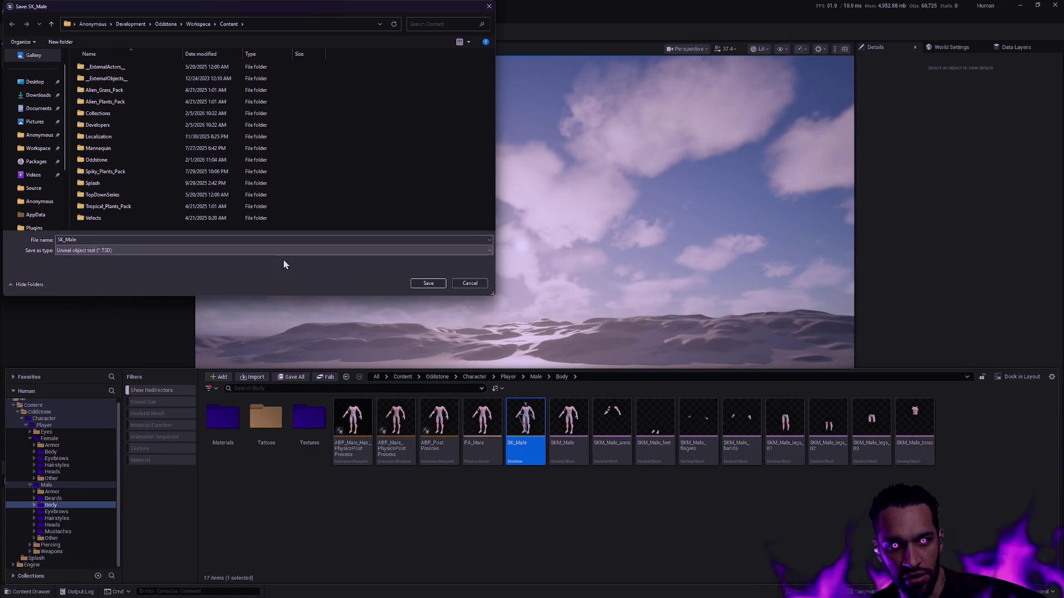
click(471, 284)
- Browse the SK_Male asset actions menu without choosing anything, then dismiss it
right_click(526, 430)
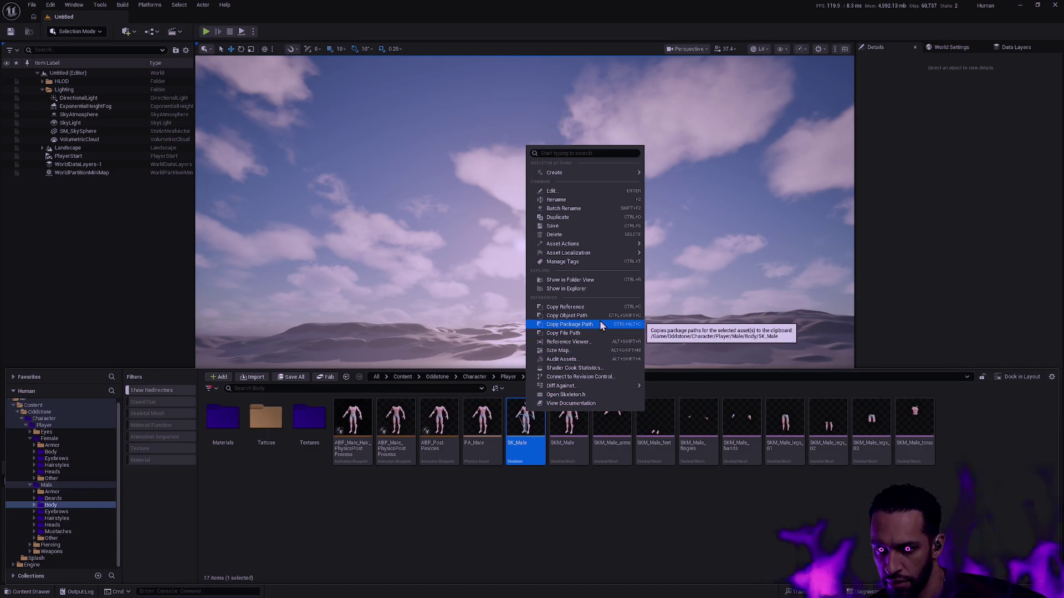
mouse_move(597, 243)
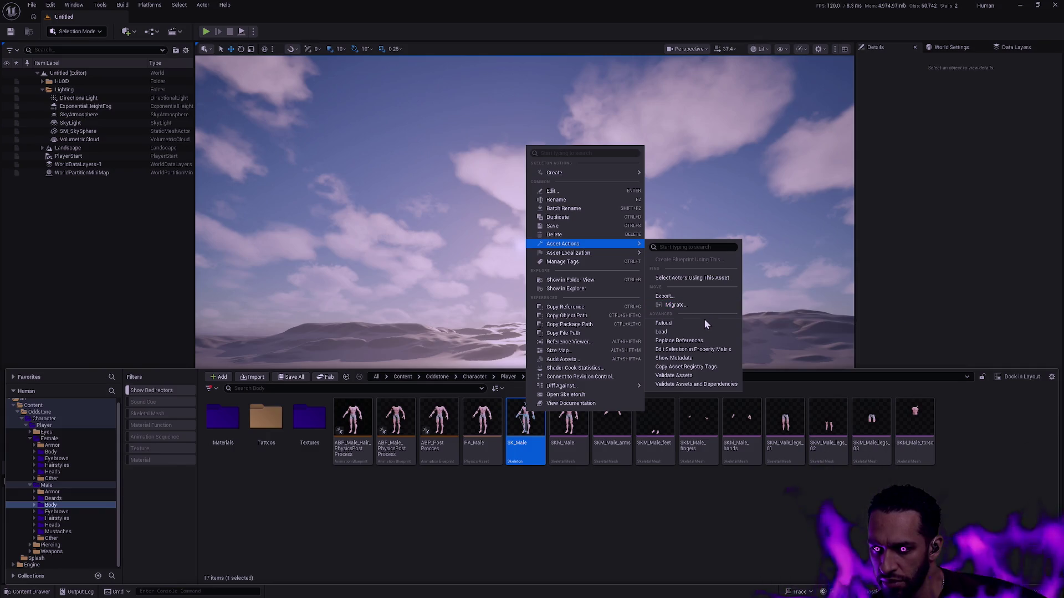
click(771, 515)
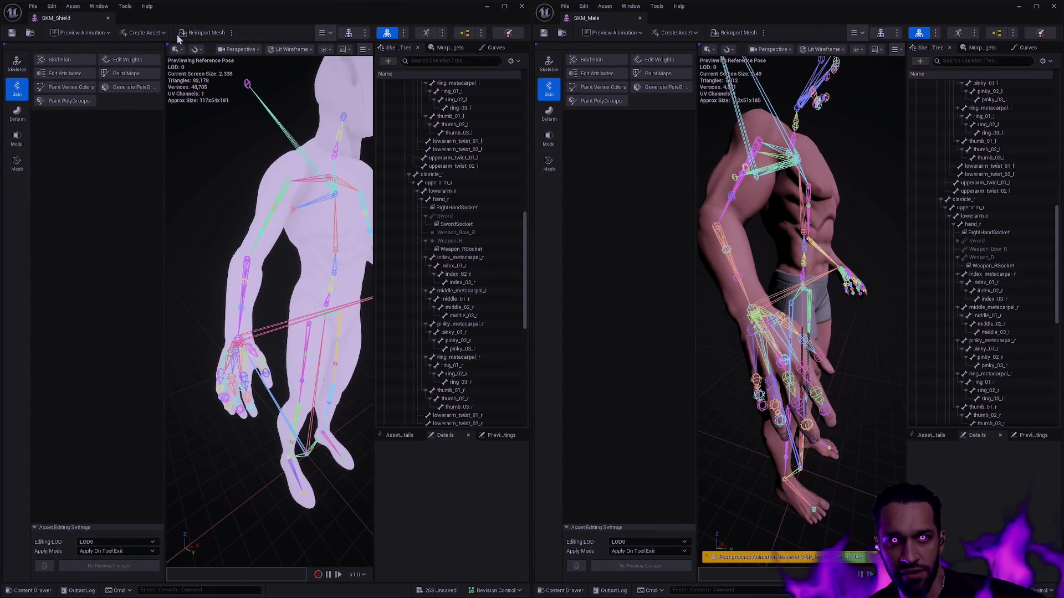
- Minimize the SKM_Male and SKM_Shield mesh editors and pull back the BP_Druid view
click(1018, 6)
click(486, 6)
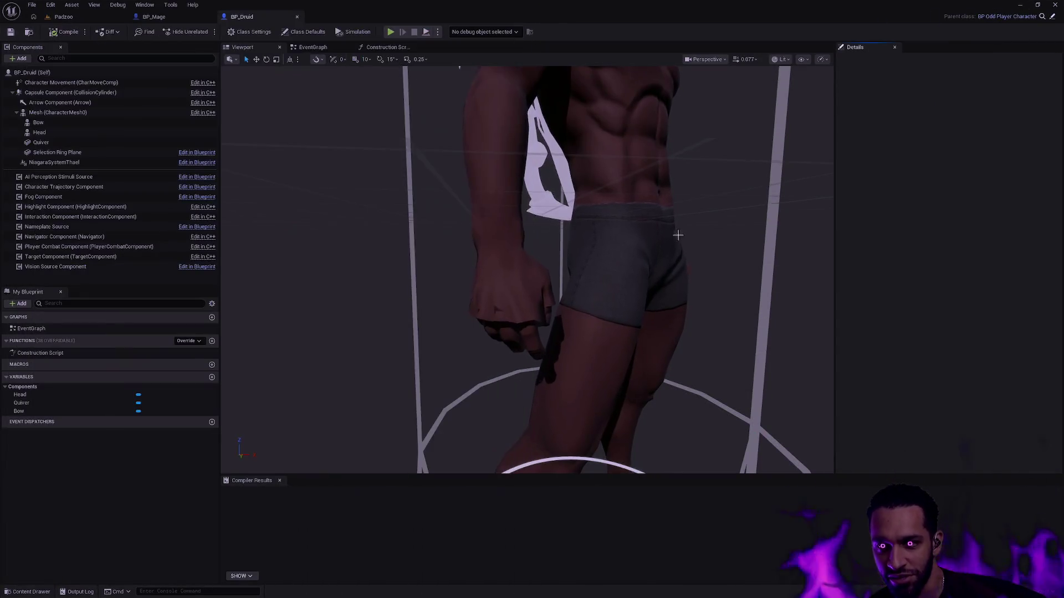
mouse_move(680, 237)
mouse_down()
mouse_move(654, 261)
mouse_move(680, 237)
mouse_up()
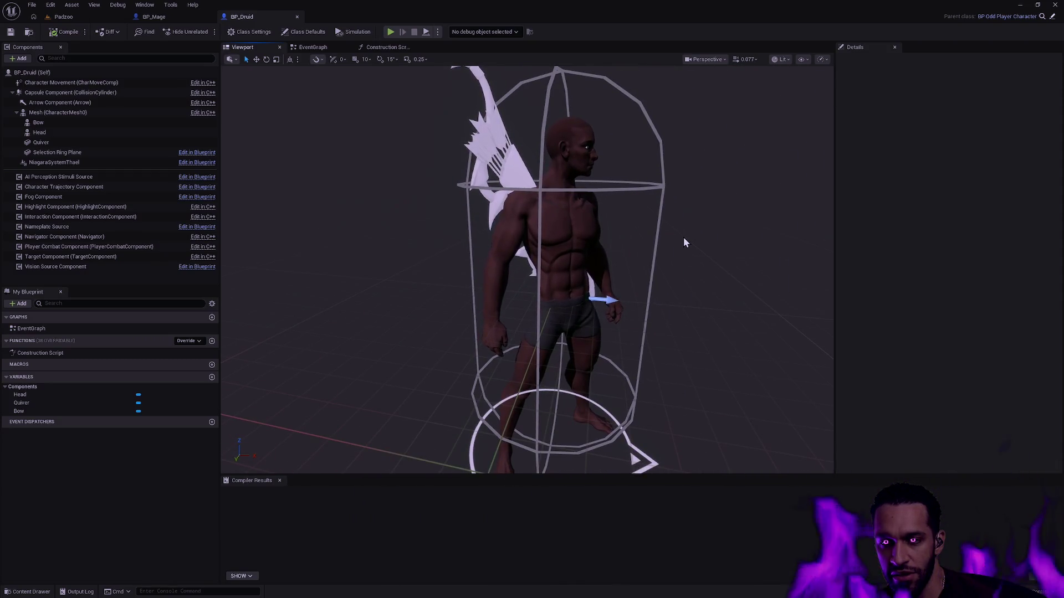
- Switch to the browser desktop and go to the 9CG seller page on Fab in a new tab
key(ctrl+super+Left)
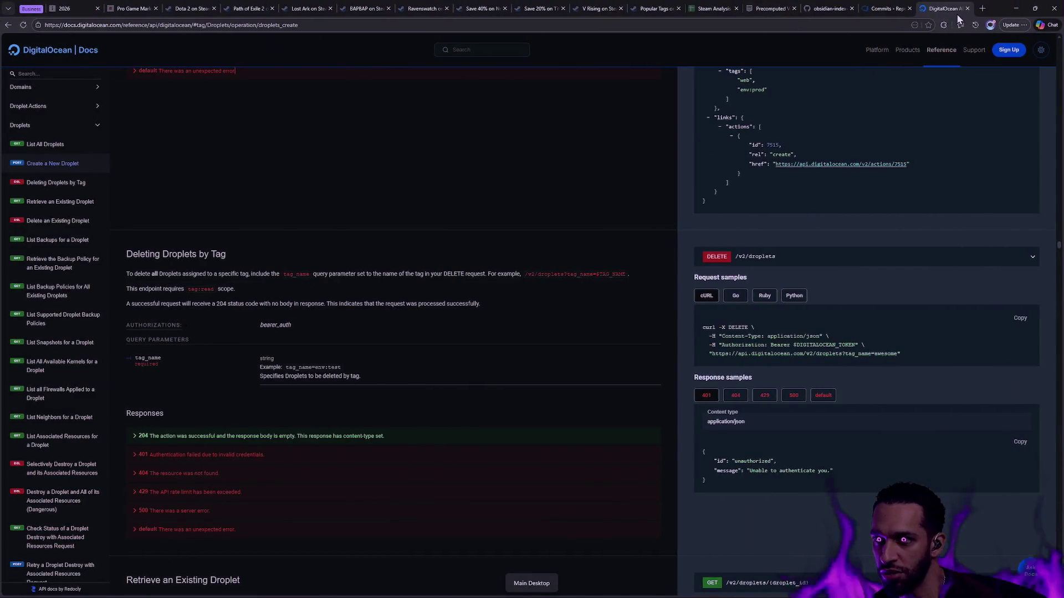
key(ctrl+t)
text(fab)
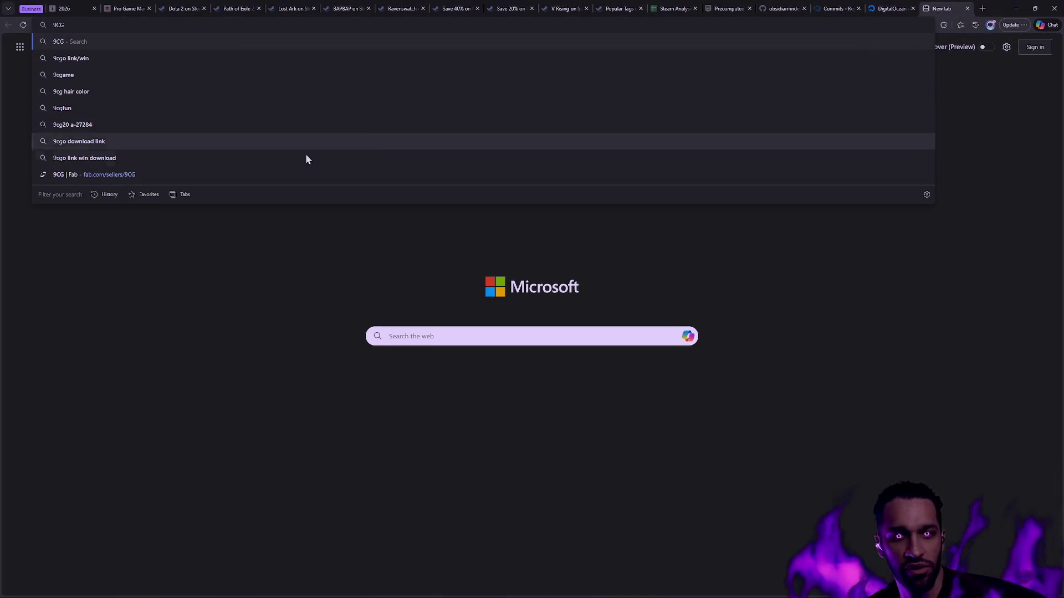
click(273, 171)
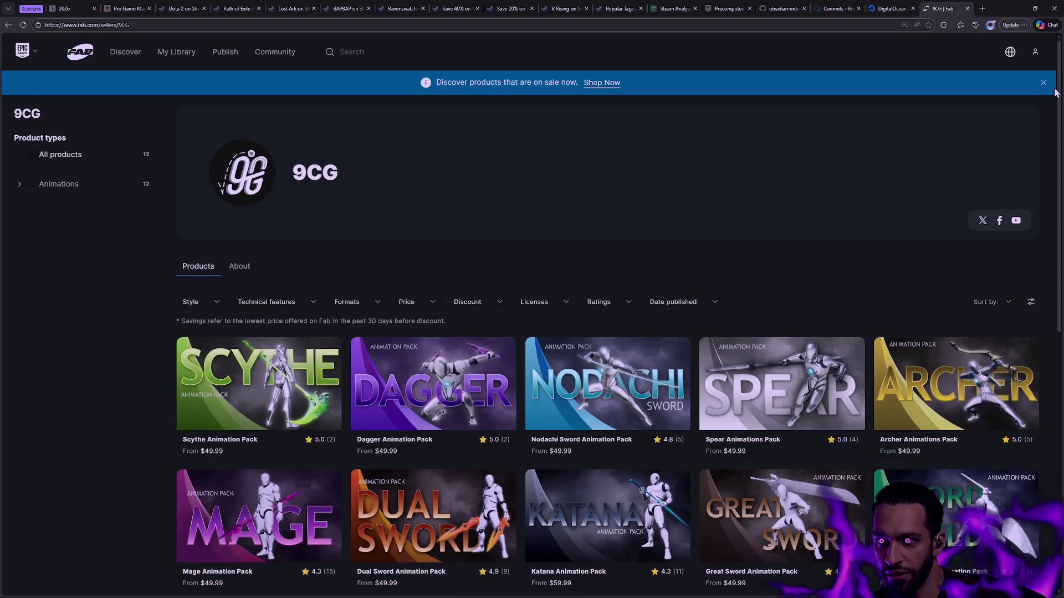
- Dismiss the sale banner, scroll the 9CG page, and duplicate the 9CG tab
click(1043, 82)
scroll(643, 277, down, 3)
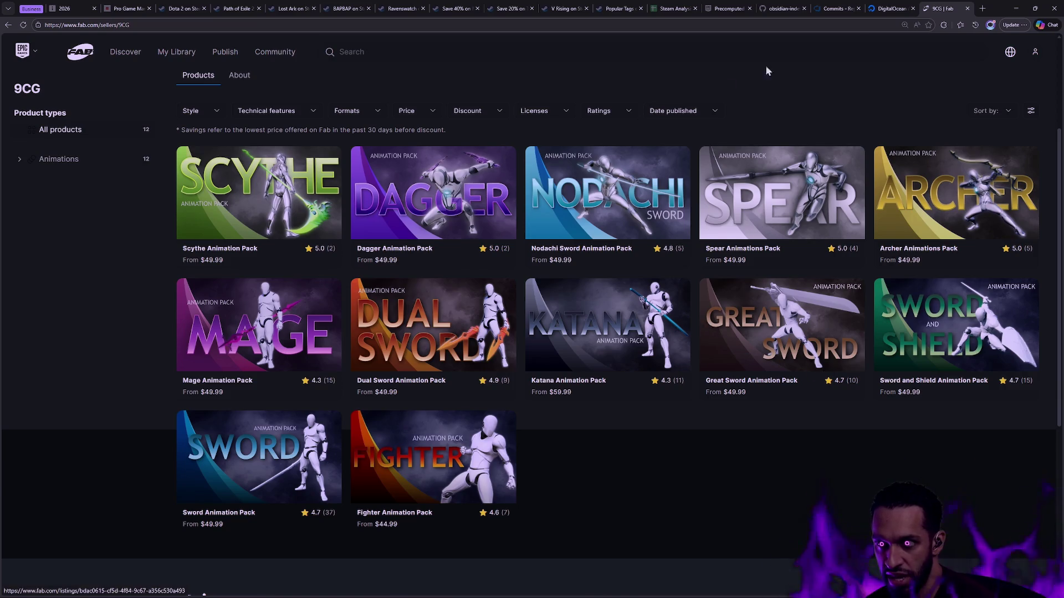
right_click(950, 11)
click(956, 63)
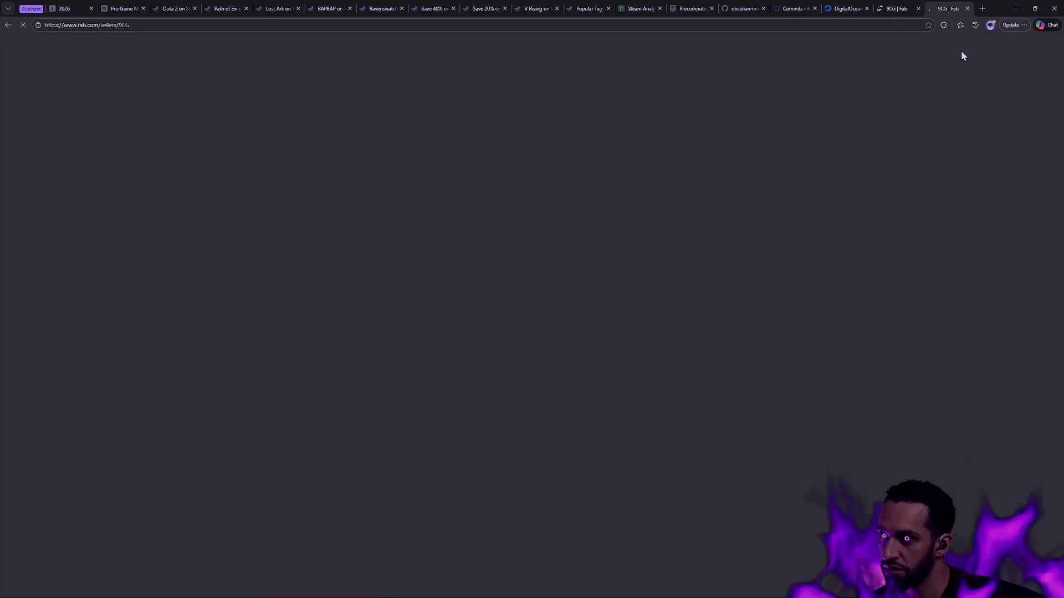
- Change the URL's seller to mayjen and open the Stylized characters listing
double_click(189, 24)
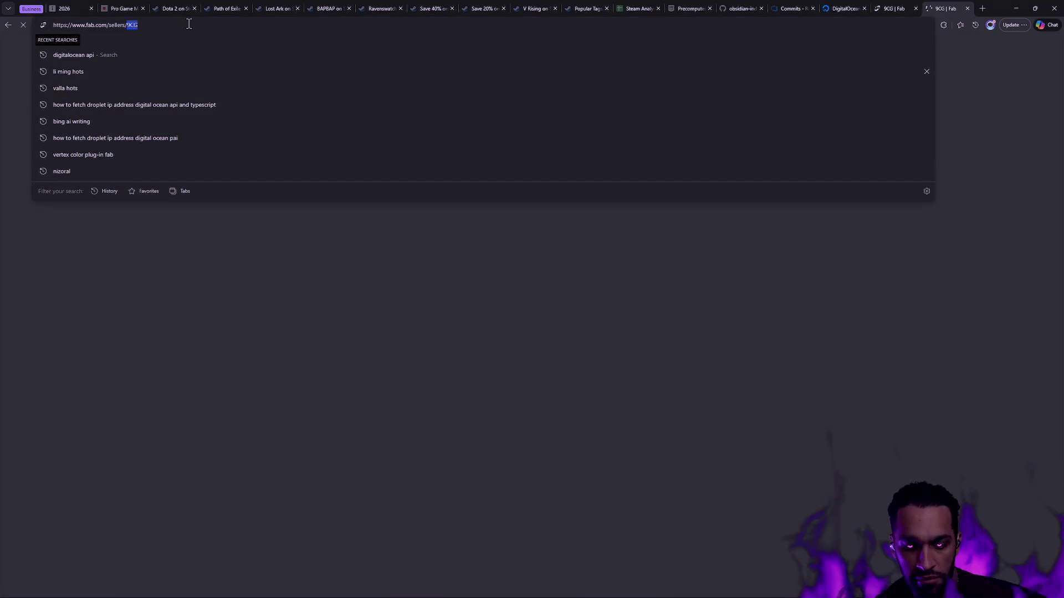
text(mayjen)
key(Return)
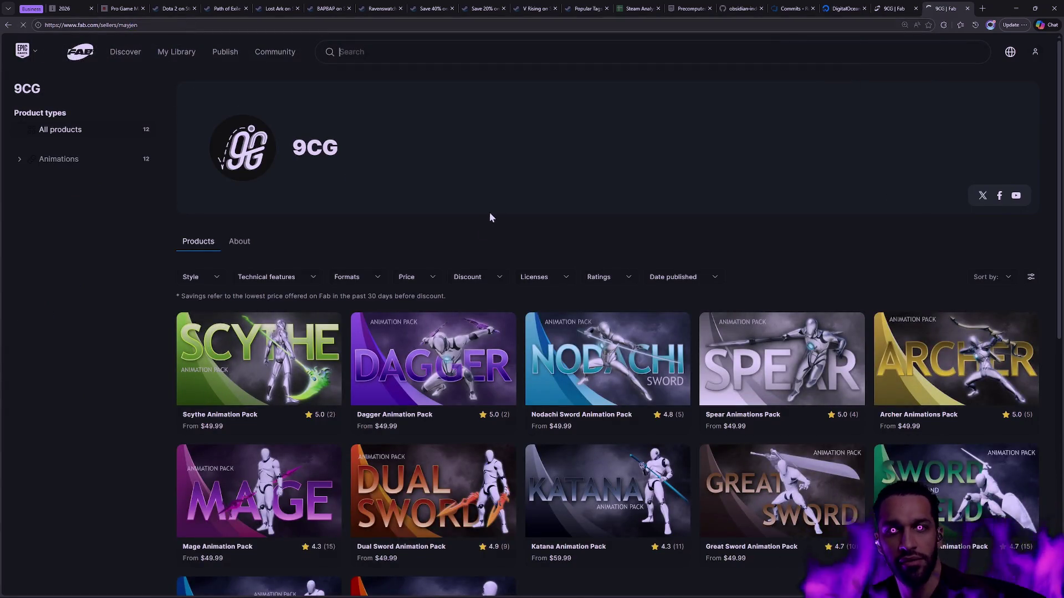
scroll(534, 333, down, 3)
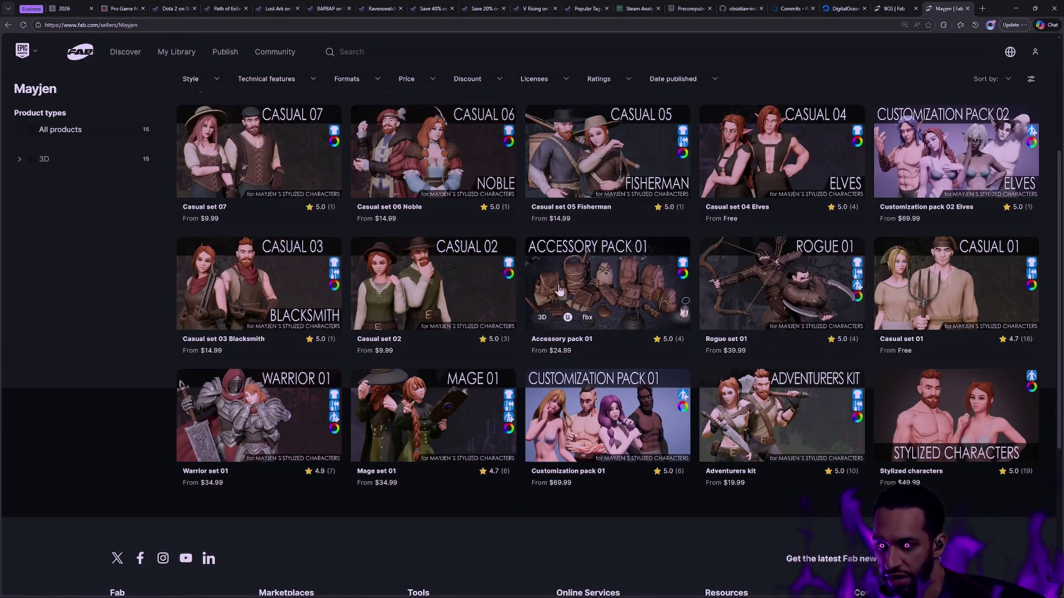
click(928, 417)
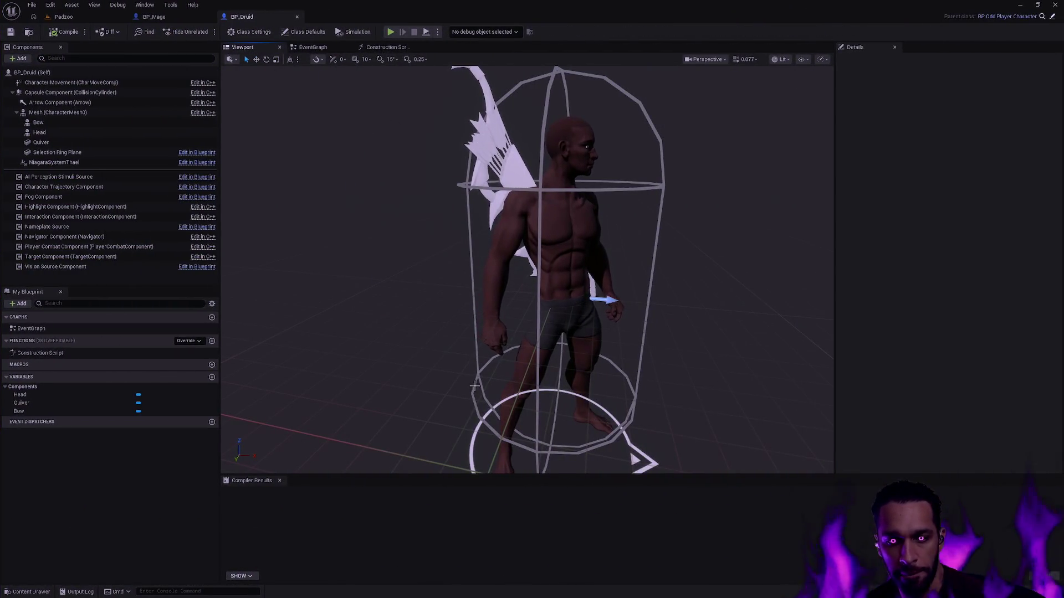
- Show the Character/Player/Female/Body folder with SKM_Female in the content drawer
key(ctrl+space)
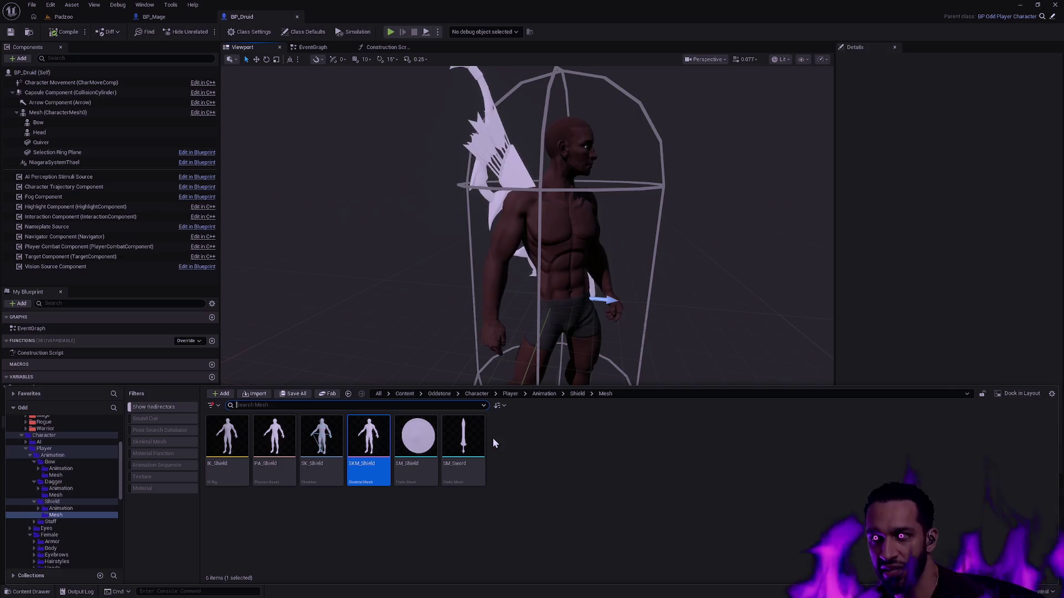
key(alt+Left)
key(alt+Left)
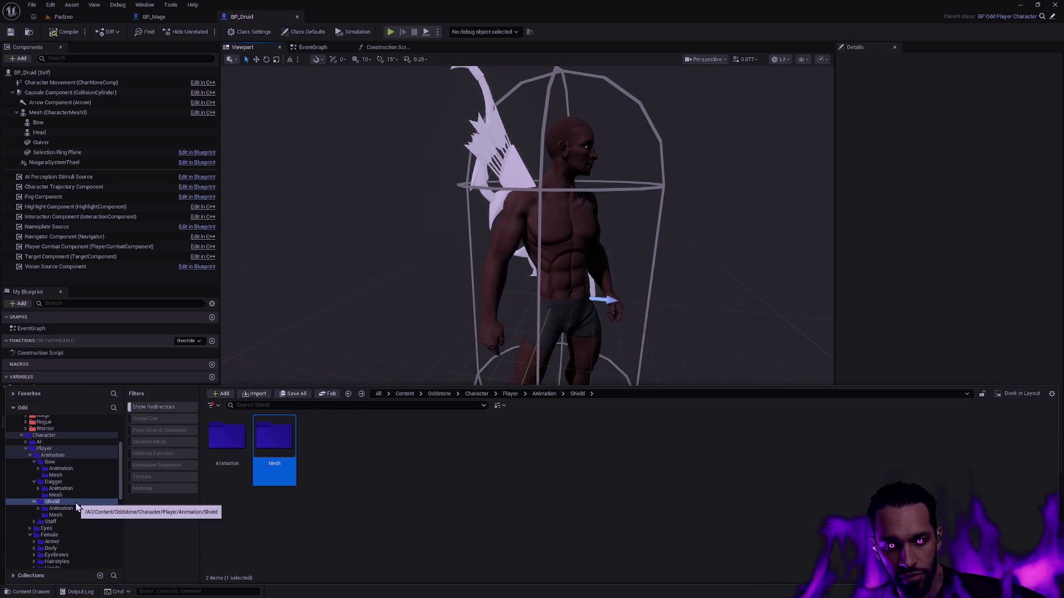
scroll(80, 504, down, 2)
scroll(81, 504, down, 3)
click(68, 443)
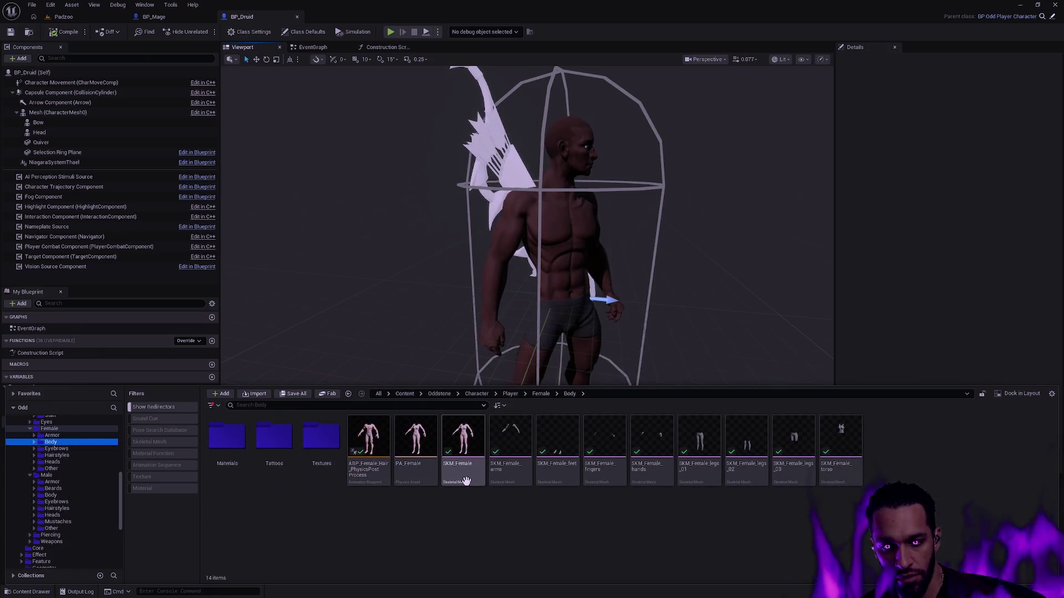
- Open SKM_Female and orbit and zoom its viewport, from the shoulder close-up to a front-on view
double_click(463, 438)
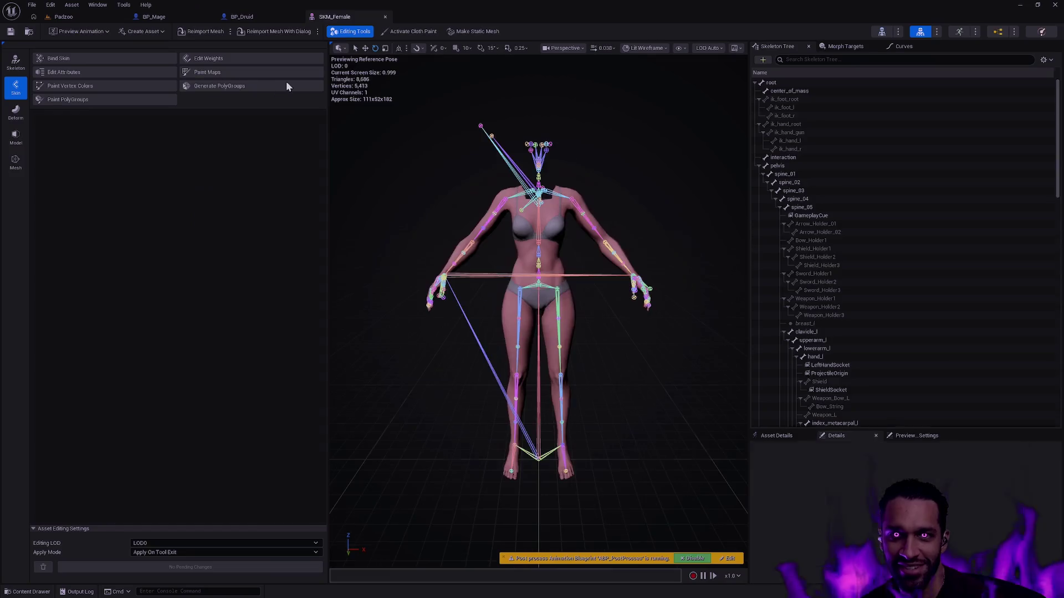
drag(571, 170, 612, 213)
mouse_move(537, 172)
mouse_down()
mouse_move(557, 186)
mouse_move(536, 173)
mouse_move(576, 279)
mouse_move(574, 261)
mouse_move(509, 190)
mouse_move(530, 151)
mouse_move(538, 161)
mouse_move(410, 347)
mouse_up()
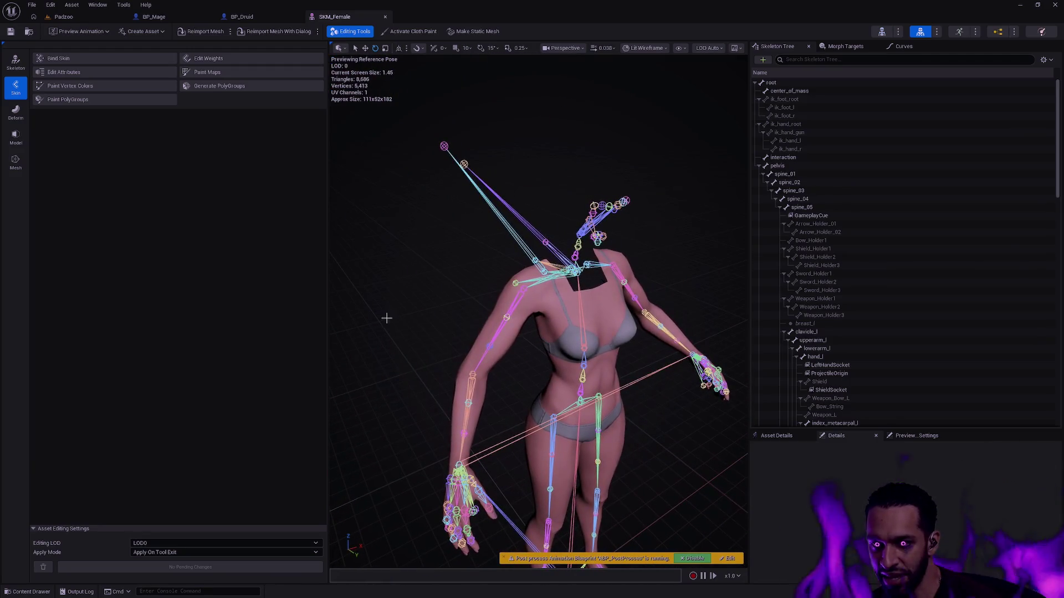
mouse_move(564, 187)
mouse_down()
mouse_move(543, 188)
mouse_move(604, 215)
mouse_up()
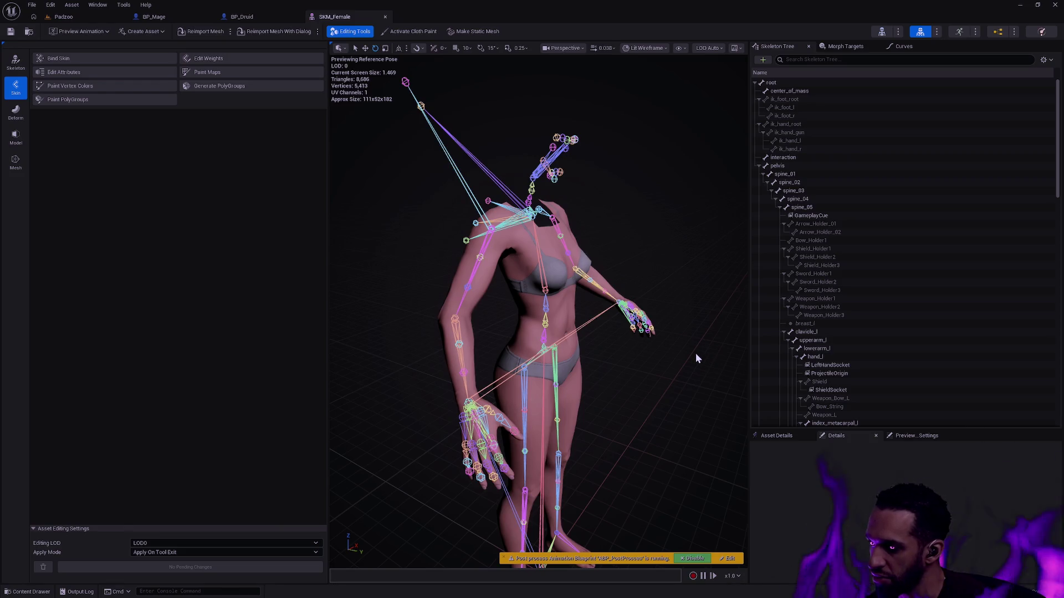
drag(681, 368, 671, 388)
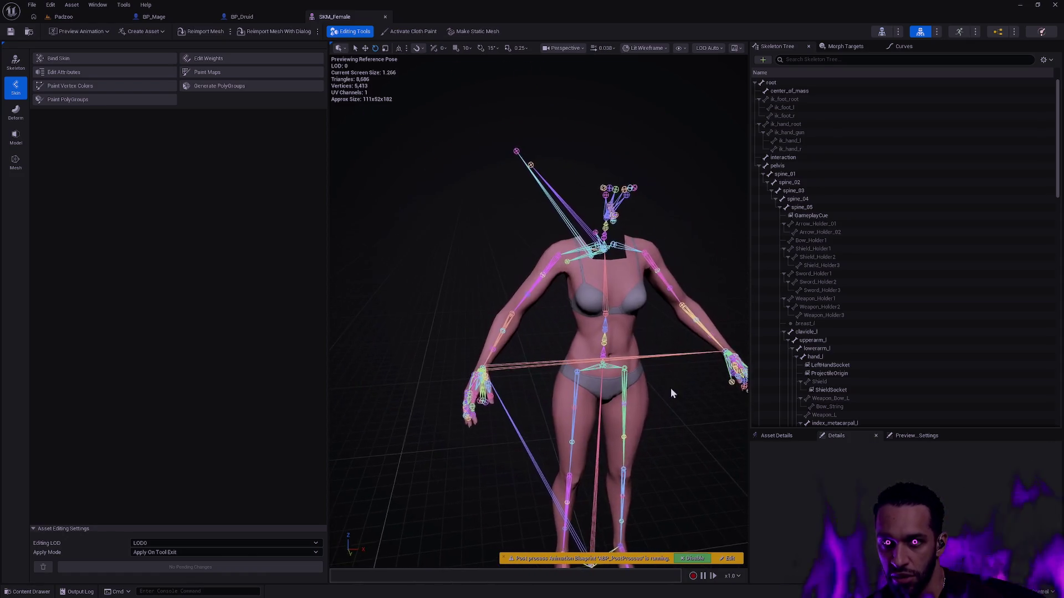
key(ctrl+space)
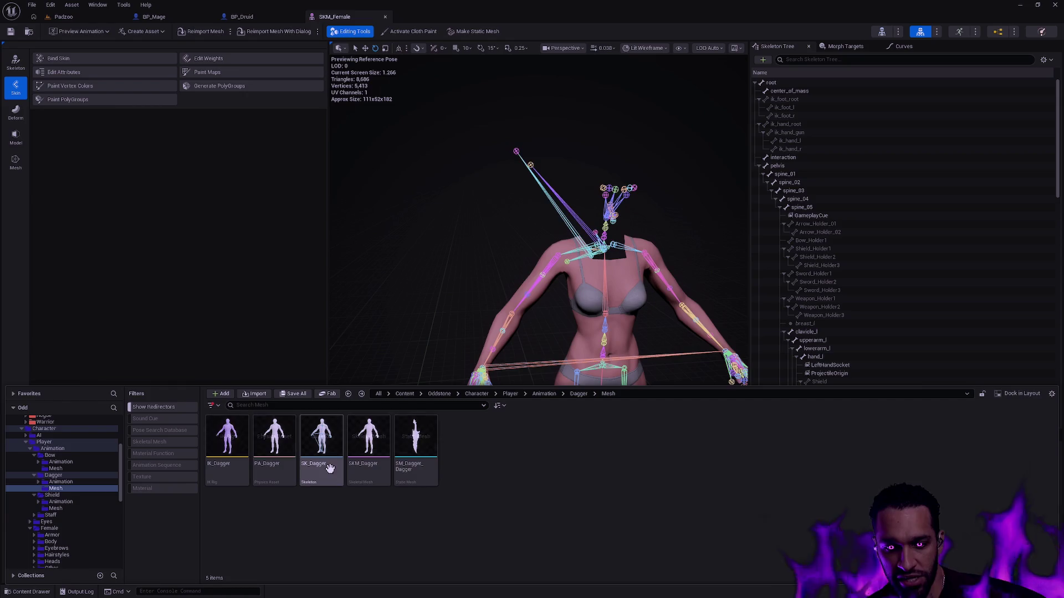
- Open SKM_Dagger in the mesh editor for a quick look, then close its tab
click(375, 478)
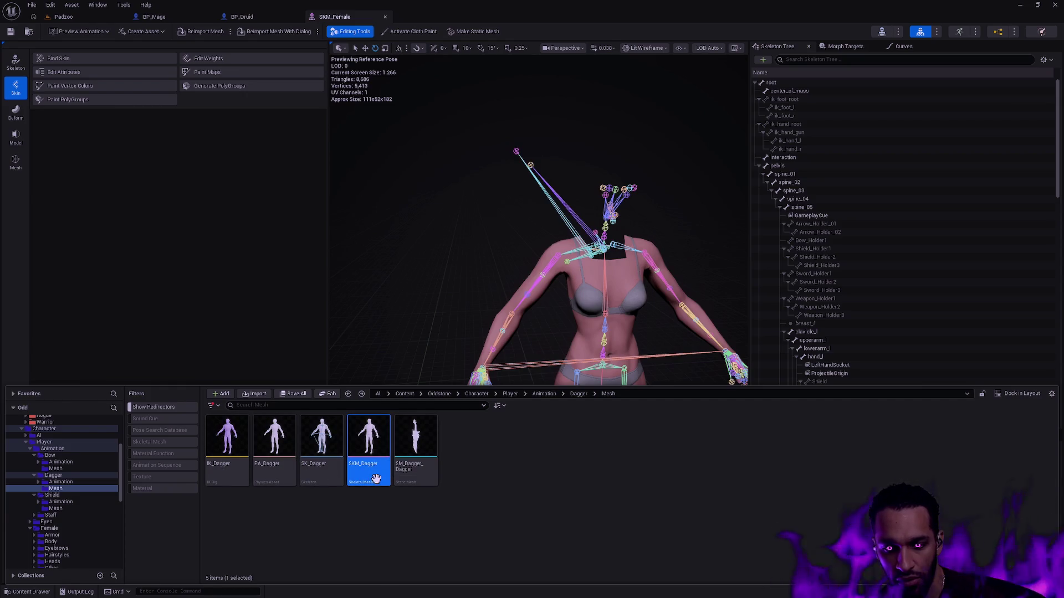
double_click(376, 480)
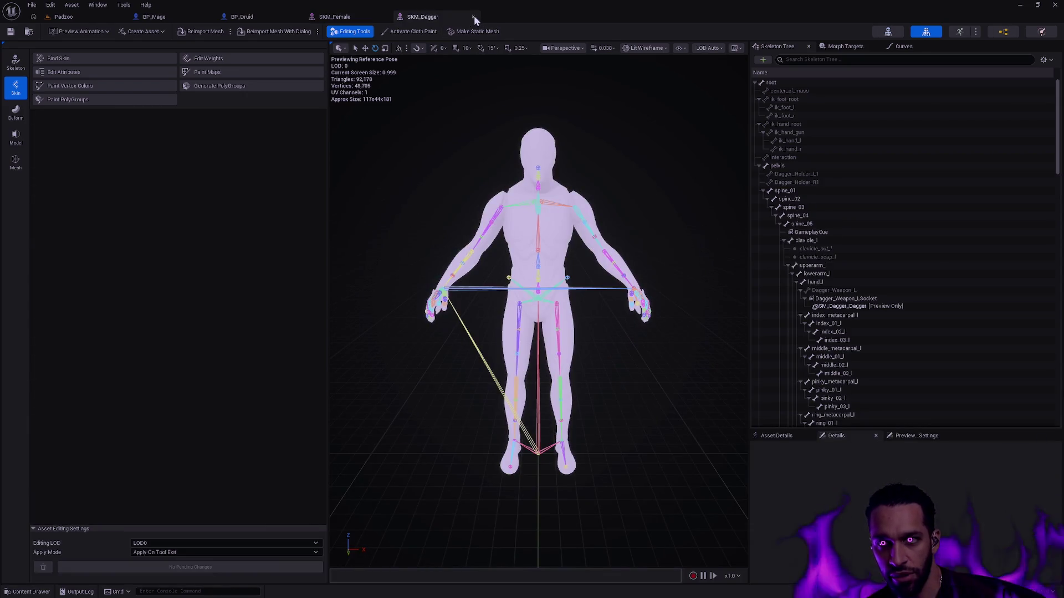
click(473, 17)
- Navigate the content drawer to Male/Body, open the SK_Male skeleton, and orbit around it
key(ctrl+space)
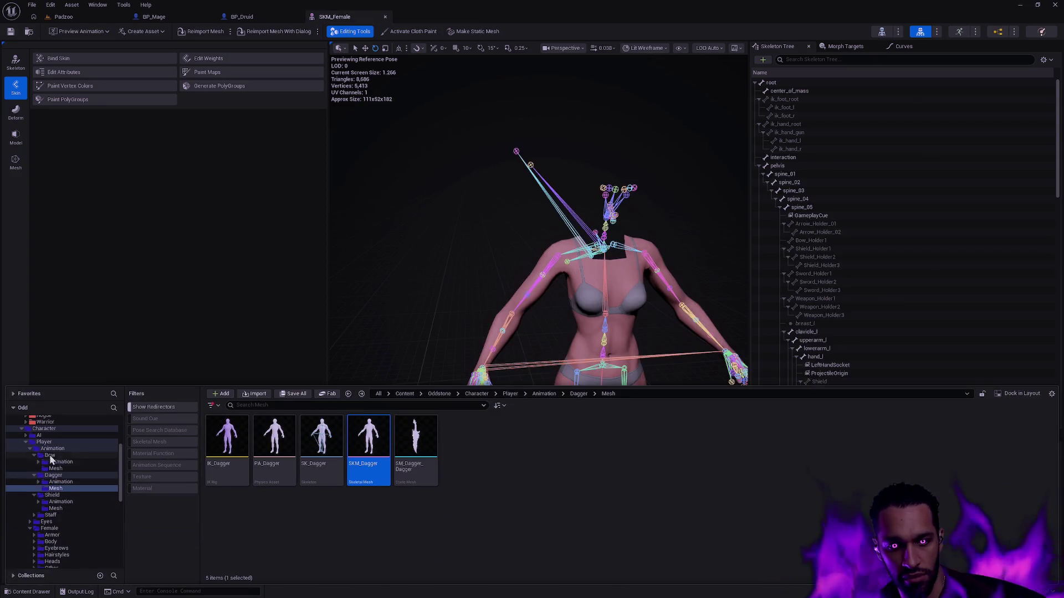
click(30, 528)
click(46, 536)
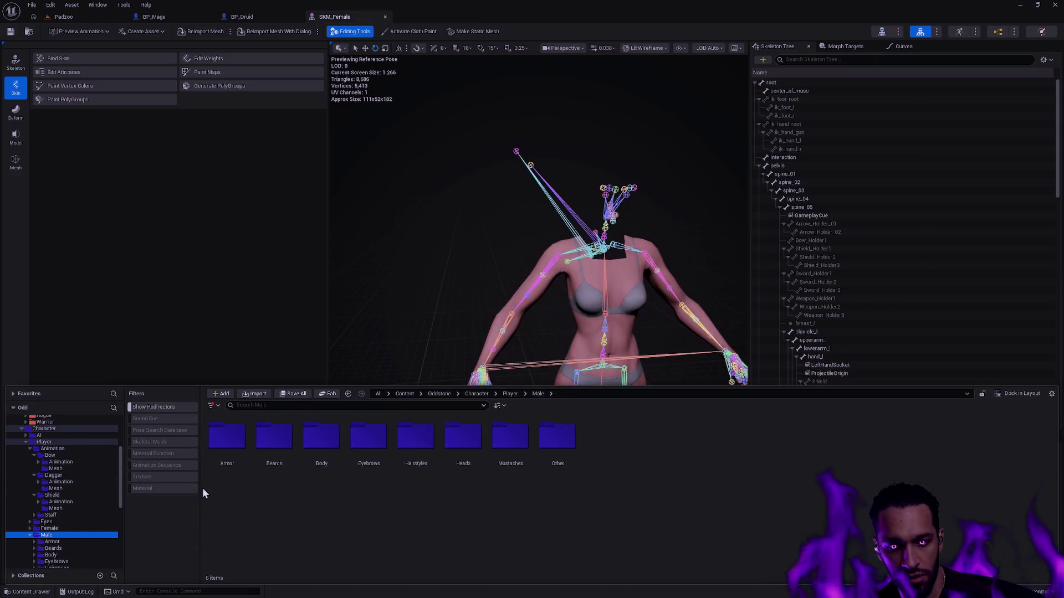
double_click(307, 440)
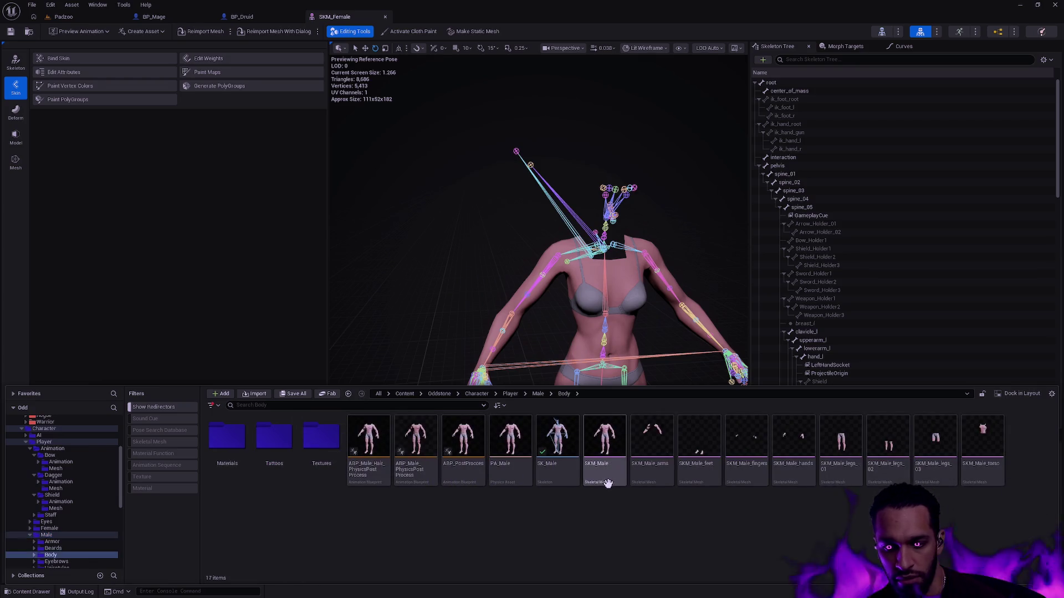
double_click(568, 477)
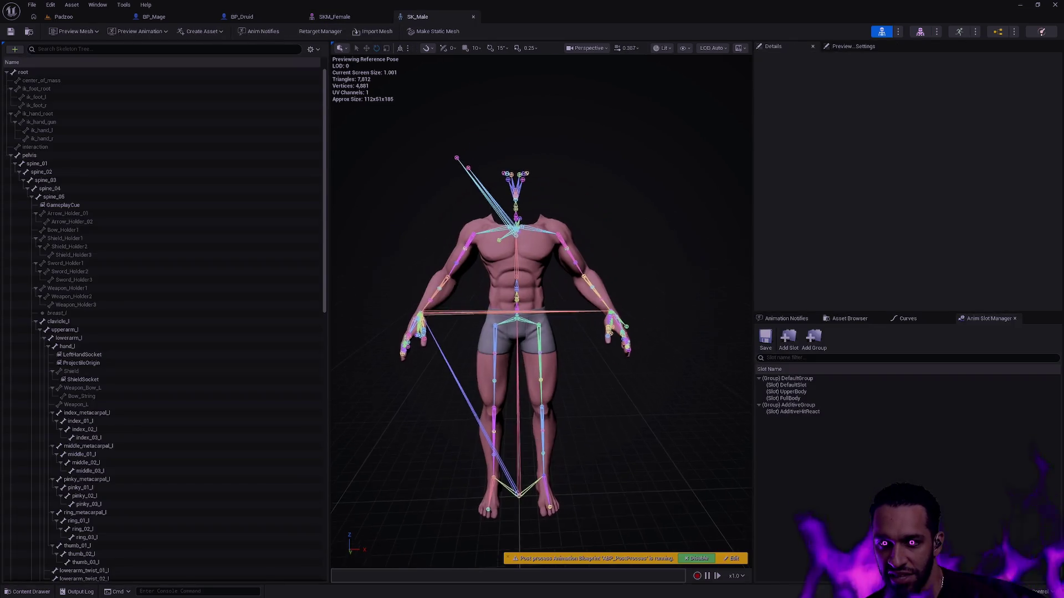
mouse_move(540, 333)
mouse_down()
mouse_move(587, 332)
mouse_move(521, 332)
mouse_move(535, 371)
mouse_move(631, 424)
mouse_up()
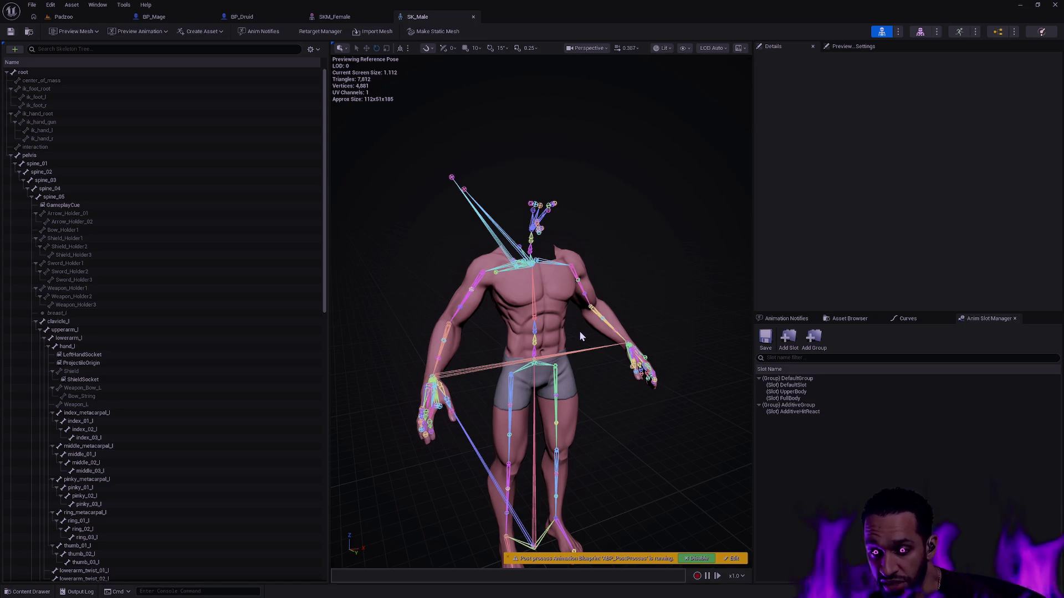
- Orbit SK_Male to a front view of the male mesh, then return to the BP_Druid blueprint
mouse_move(580, 330)
mouse_down()
mouse_move(546, 332)
mouse_move(557, 332)
mouse_move(537, 385)
mouse_move(582, 391)
mouse_move(546, 399)
mouse_move(545, 387)
mouse_move(546, 404)
mouse_move(556, 349)
mouse_up()
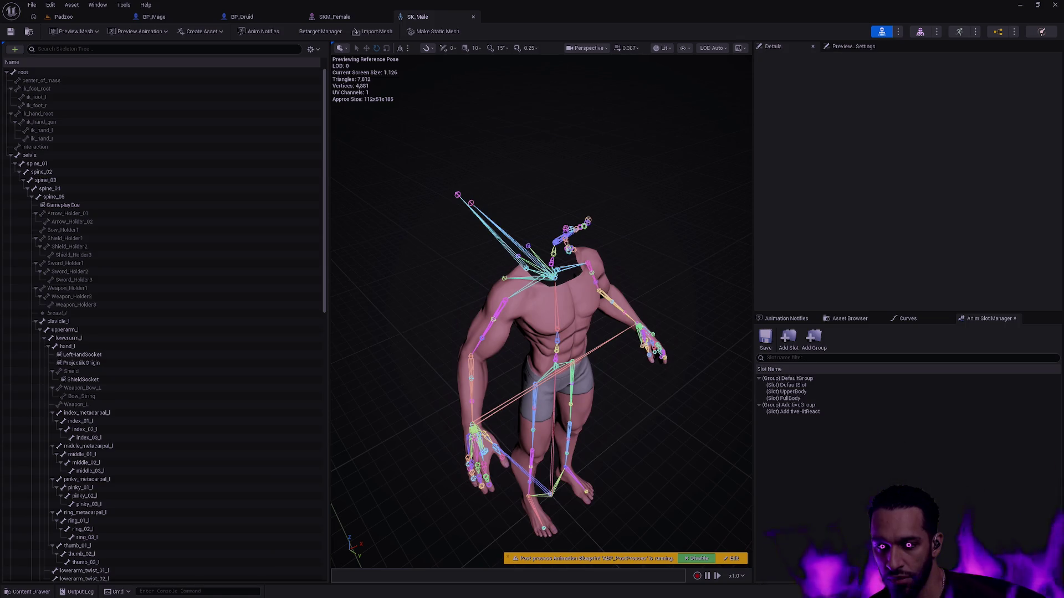
drag(555, 349, 627, 305)
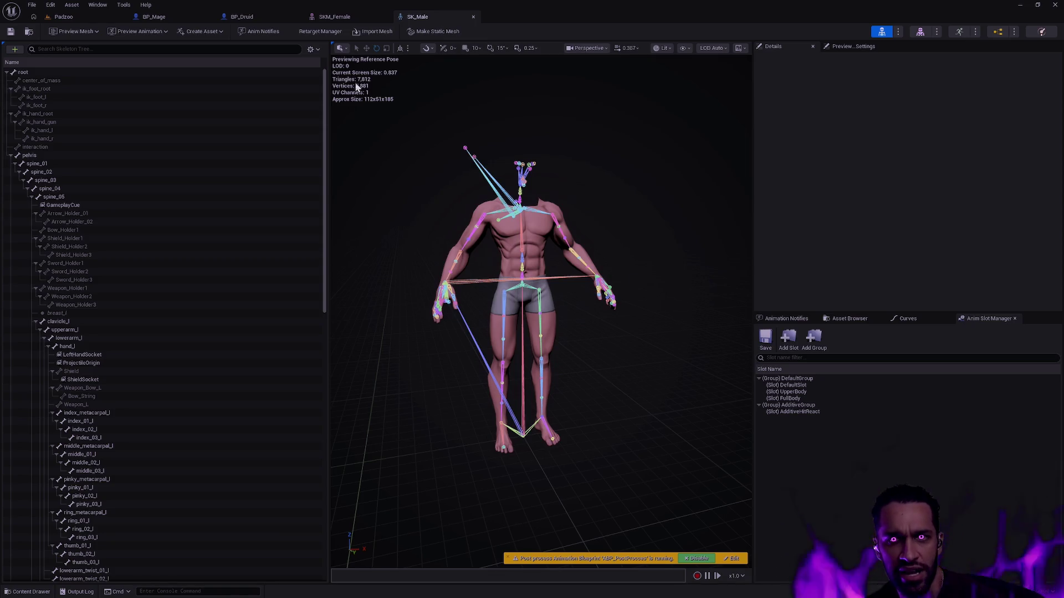
click(151, 17)
click(242, 17)
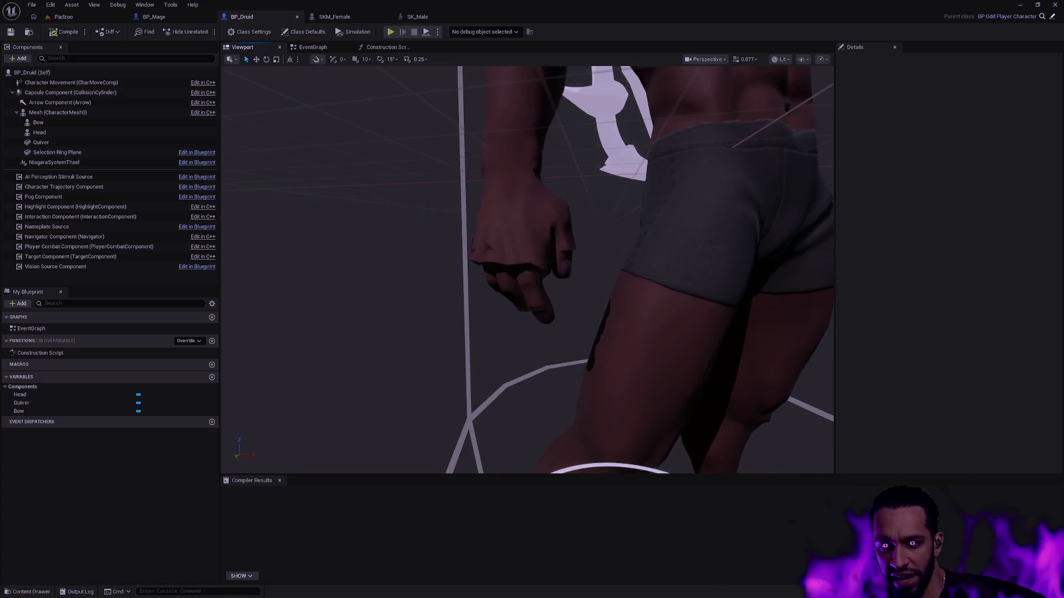
drag(607, 327, 606, 327)
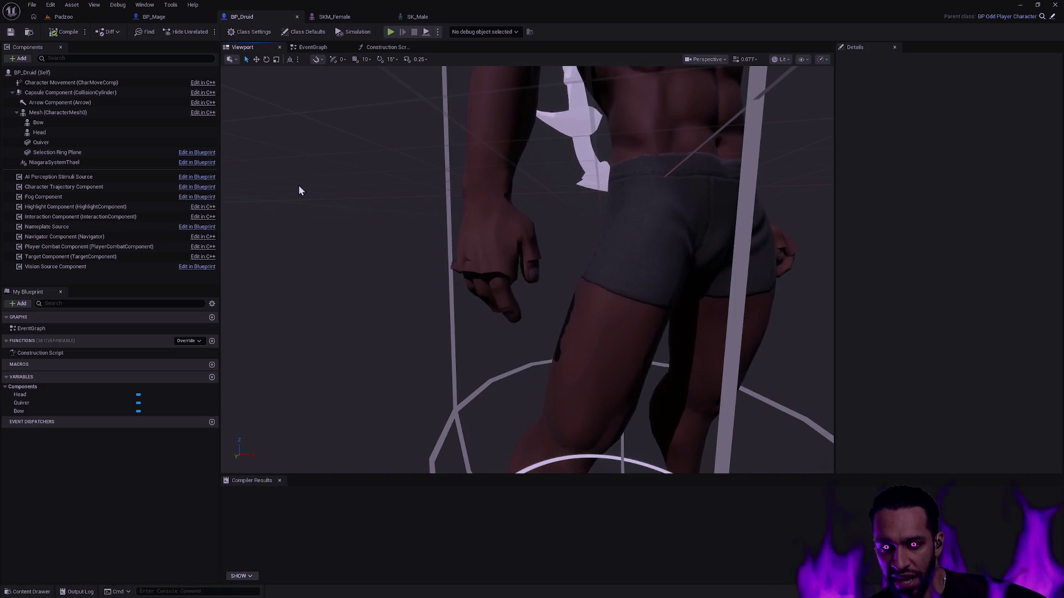
scroll(487, 286, down, 8)
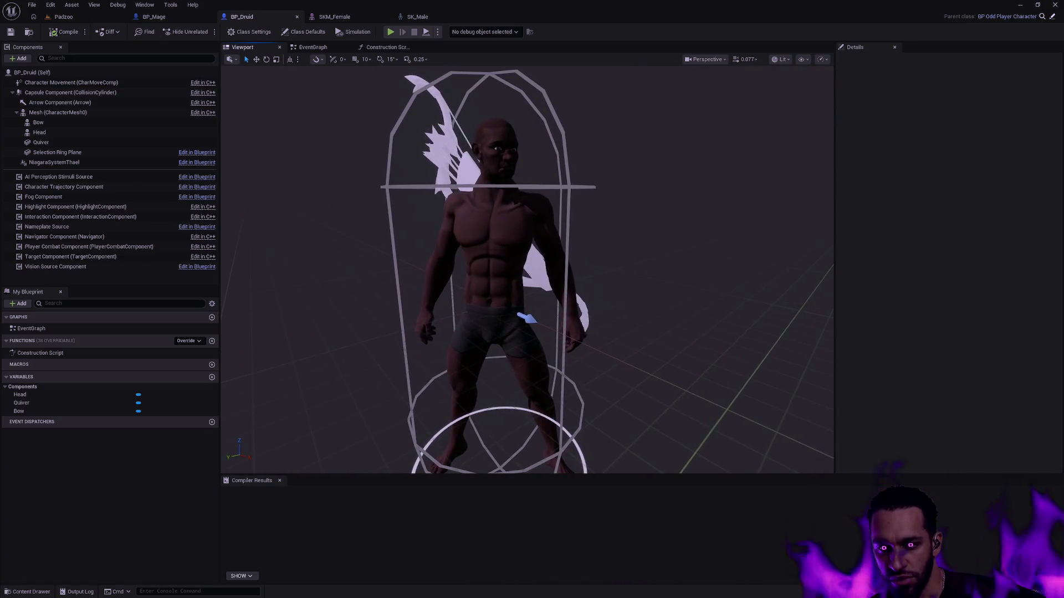
drag(589, 315, 533, 300)
scroll(589, 315, up, 2)
drag(475, 410, 473, 408)
drag(508, 288, 509, 288)
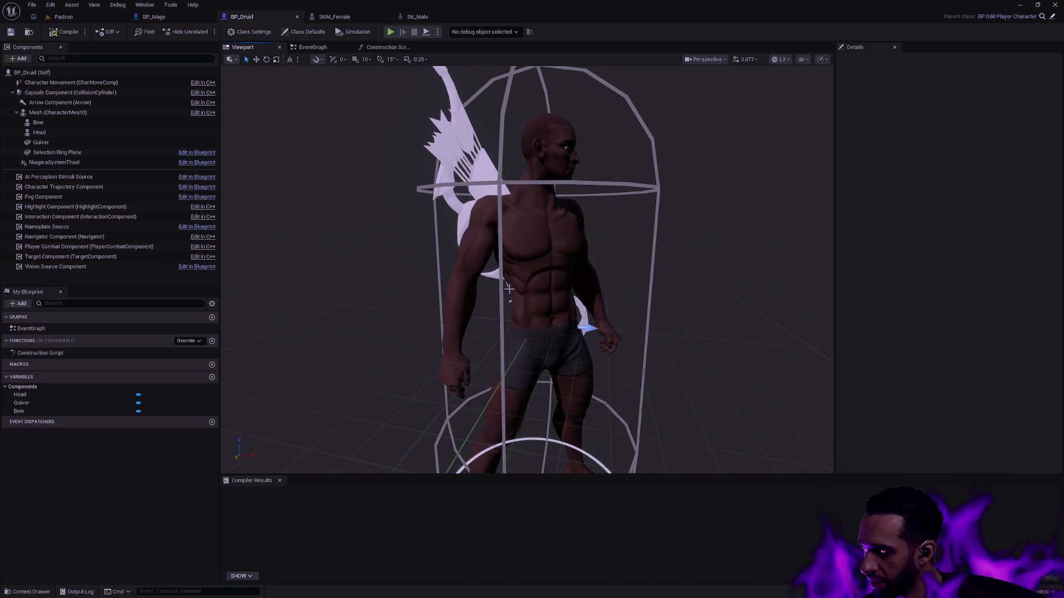
drag(338, 209, 280, 213)
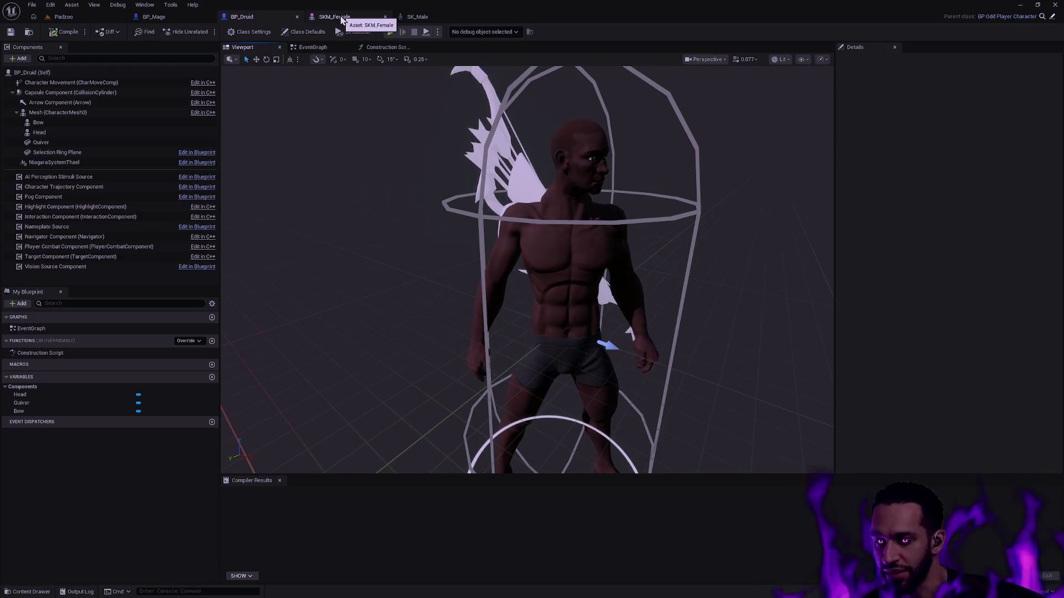
- Bring up the SK_Male skeleton editor and orbit around to the right hand and legs
click(345, 18)
click(418, 18)
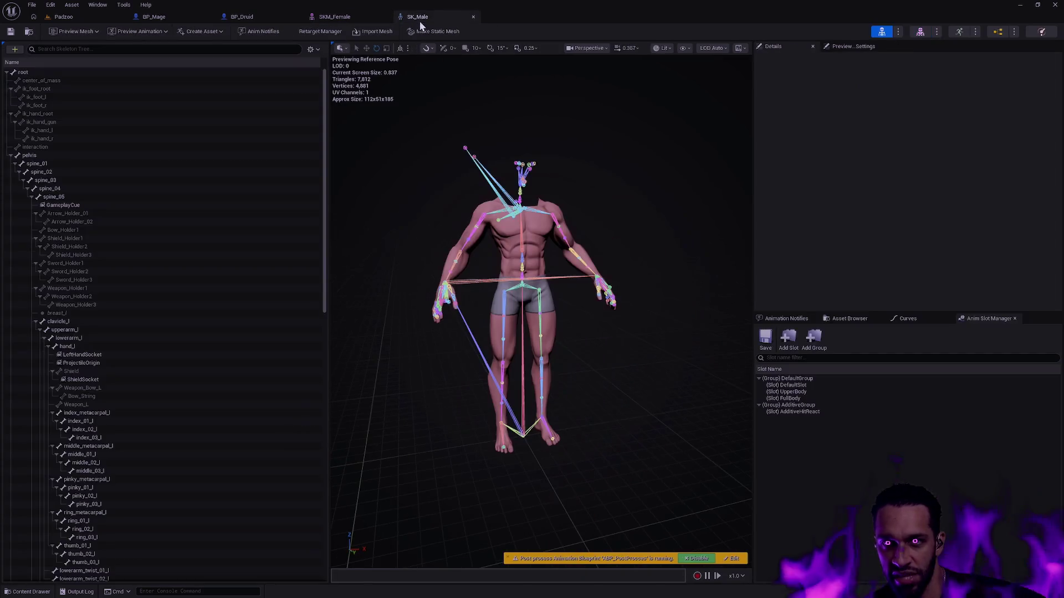
mouse_move(590, 202)
mouse_down()
mouse_move(548, 238)
mouse_move(537, 217)
mouse_move(555, 241)
mouse_up()
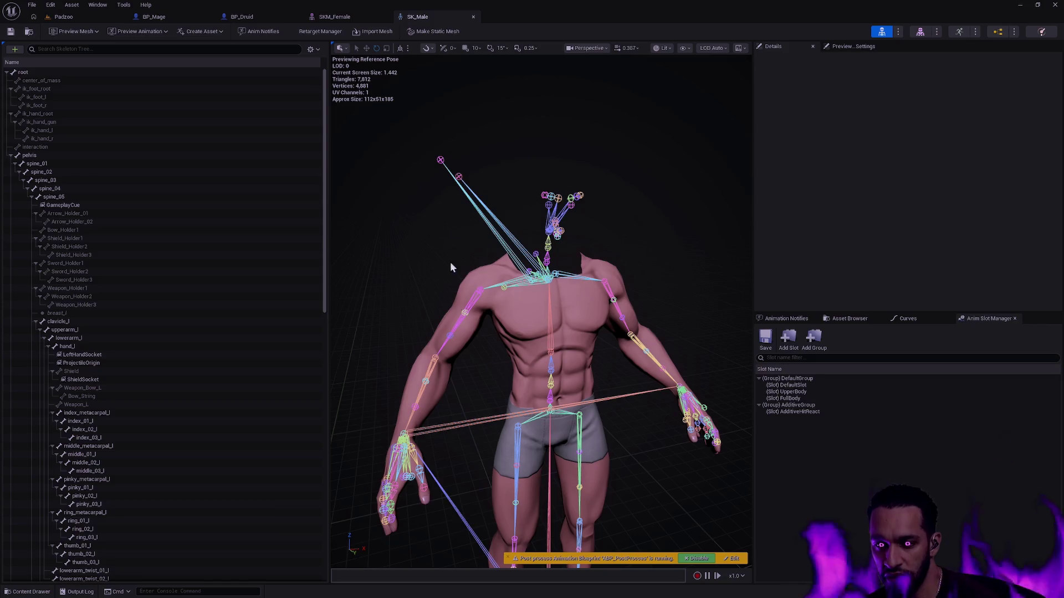
drag(528, 236, 733, 249)
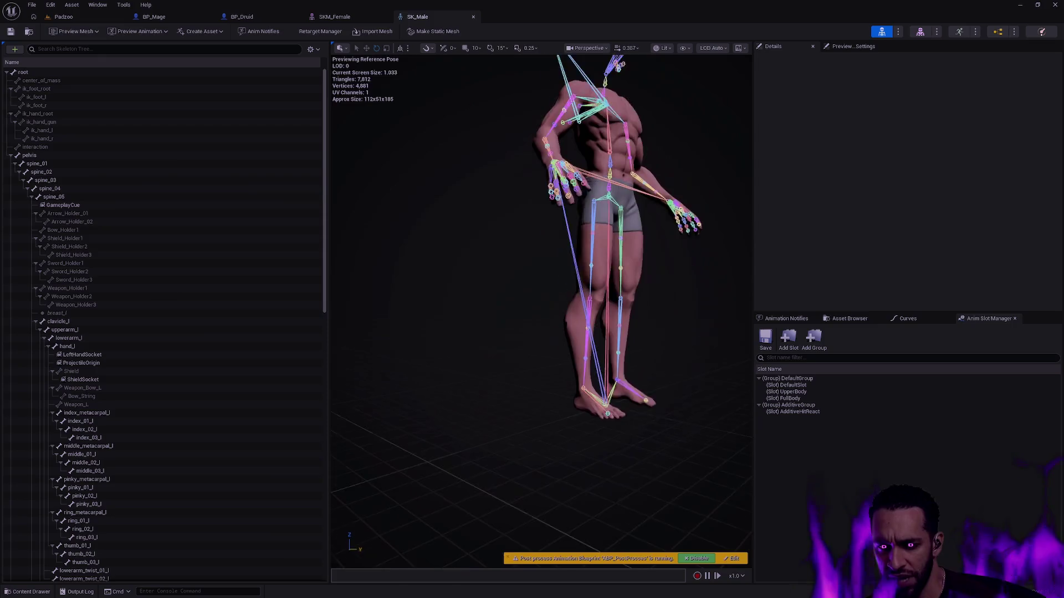
scroll(541, 310, up, 5)
mouse_move(601, 291)
mouse_down()
mouse_move(601, 244)
mouse_move(563, 258)
mouse_move(579, 276)
mouse_up()
- Test-move the thumb_02_r bone, undo the translation, and clear the bone selection
click(600, 289)
key(w)
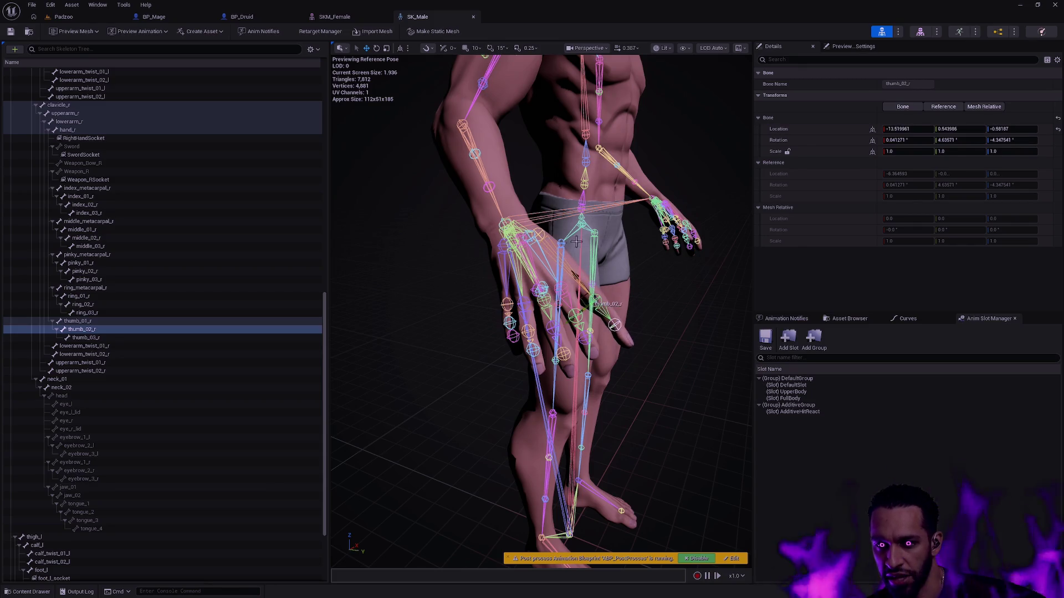
key(ctrl+z)
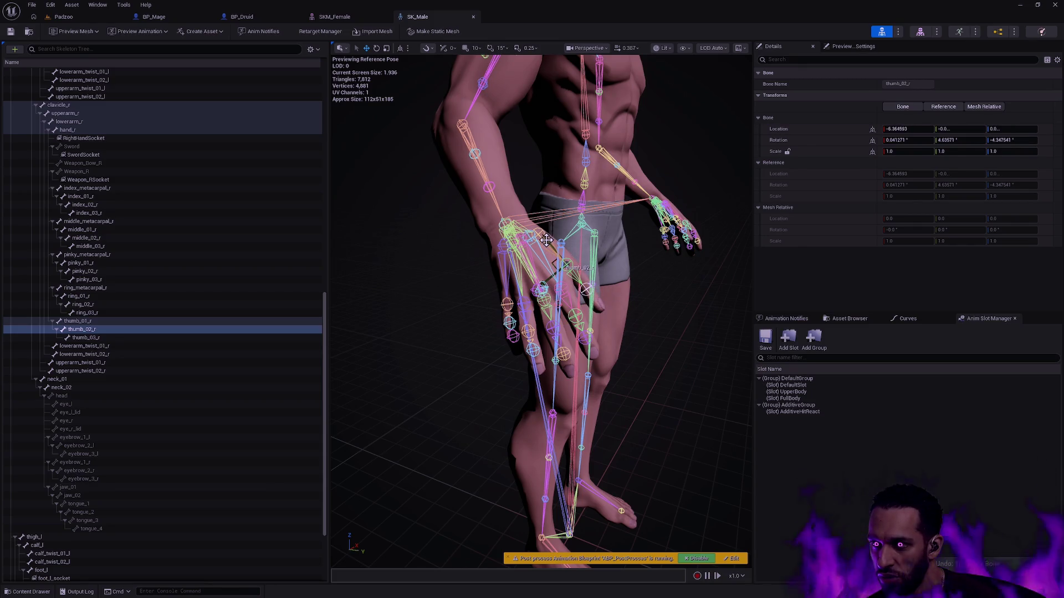
drag(637, 276, 393, 260)
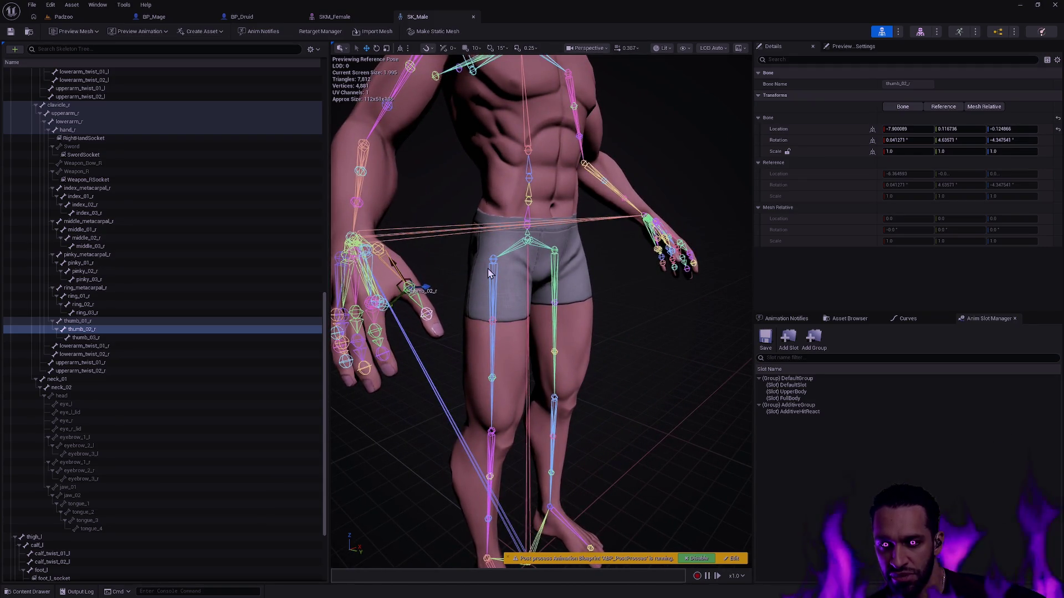
key(ctrl+z)
click(663, 325)
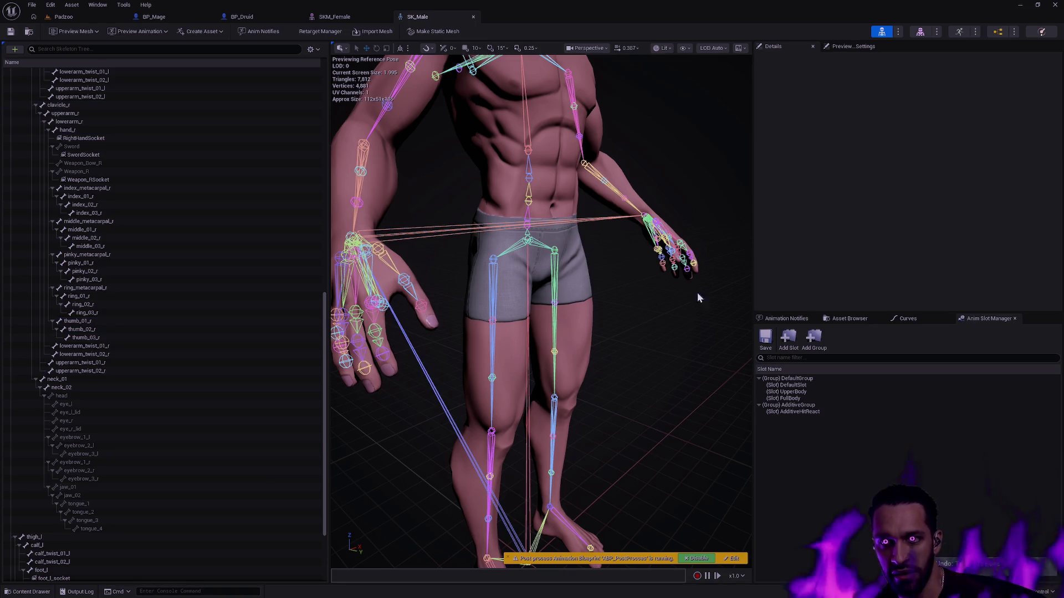
- In BP_Druid, zoom around the druid and orbit up from the legs to the torso
click(242, 16)
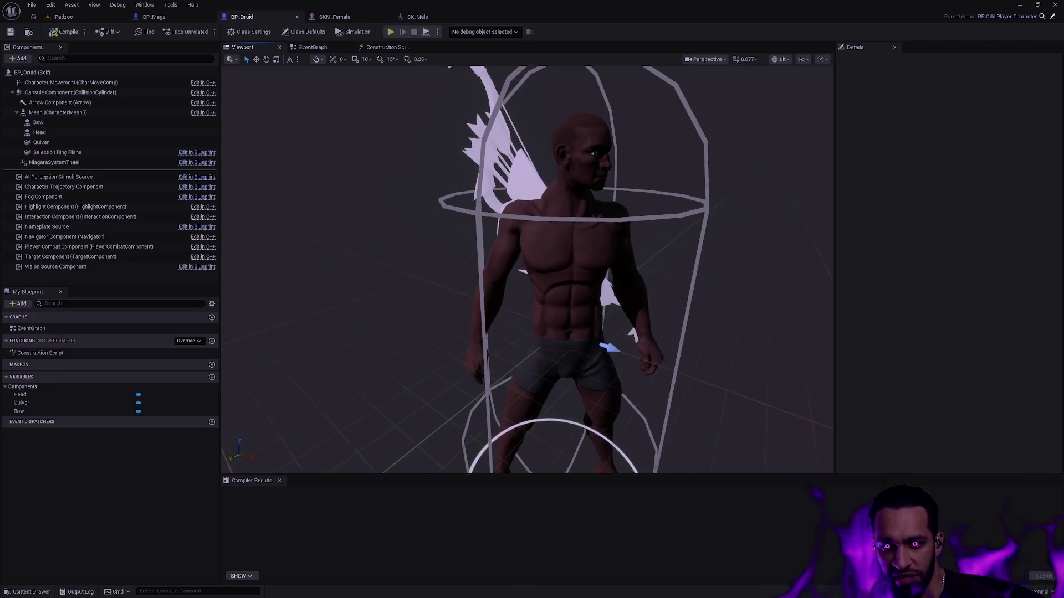
scroll(528, 269, up, 10)
scroll(528, 269, down, 5)
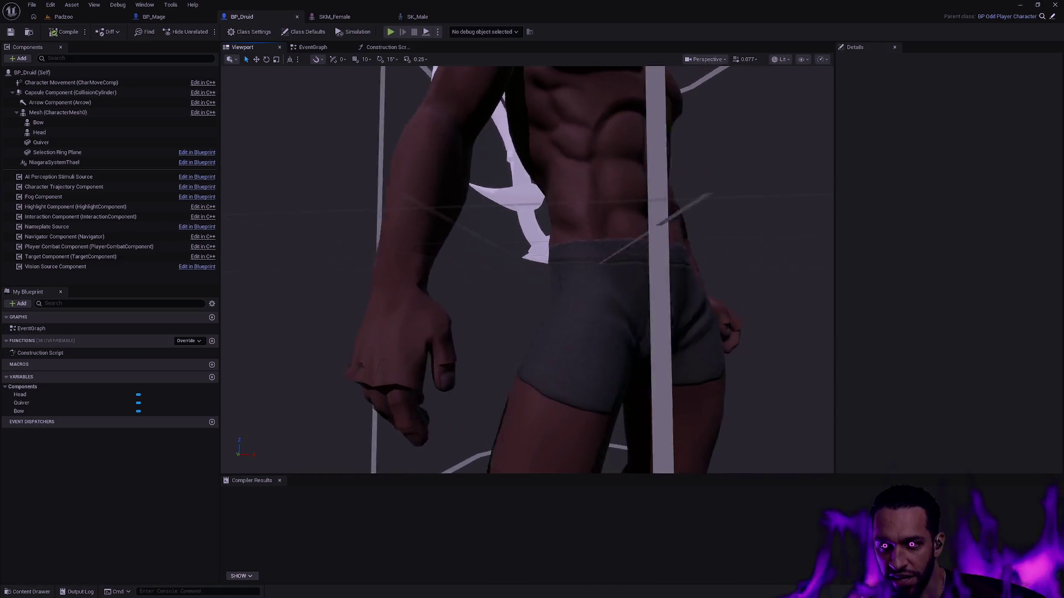
scroll(527, 269, down, 5)
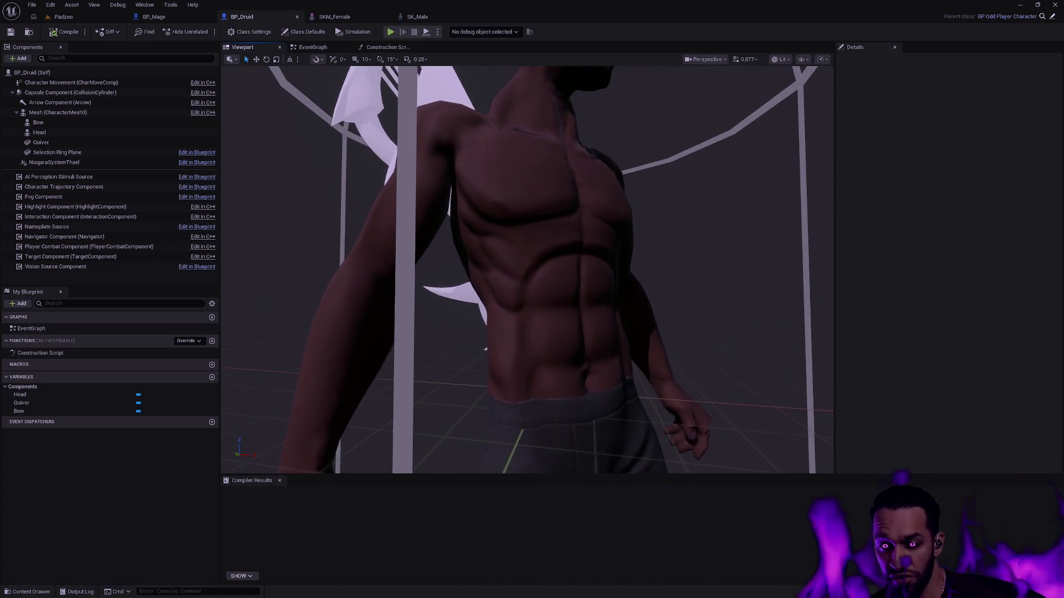
scroll(527, 269, down, 3)
scroll(527, 269, up, 5)
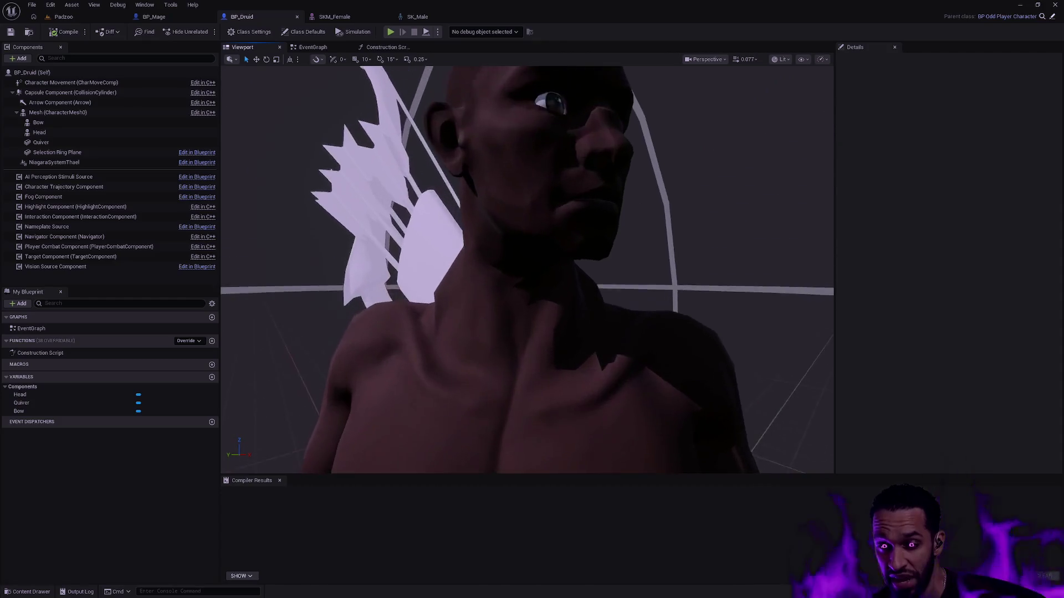
scroll(528, 269, down, 8)
scroll(528, 269, down, 5)
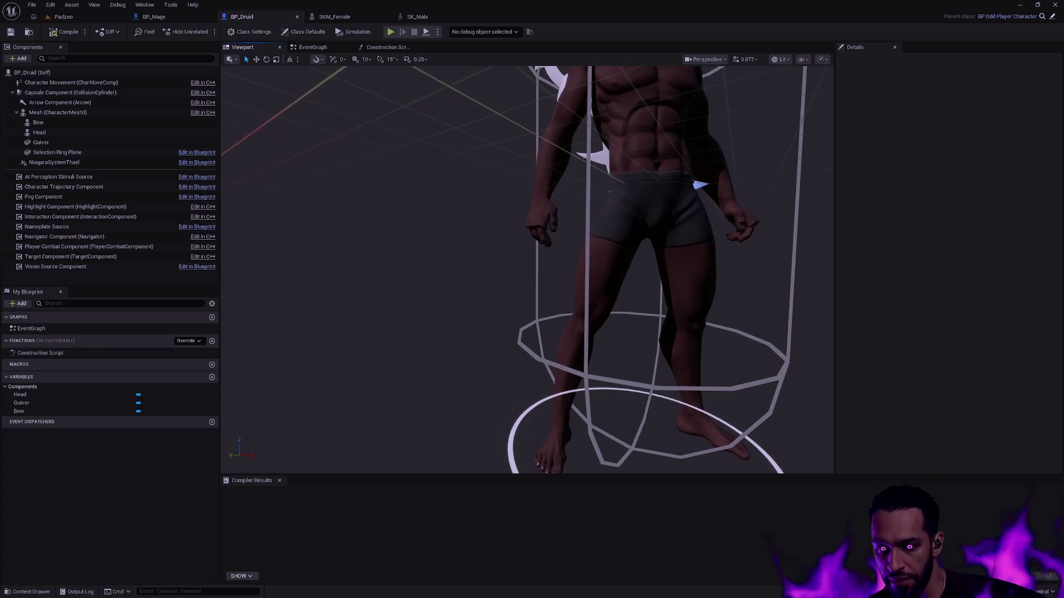
scroll(527, 269, down, 2)
mouse_move(528, 270)
mouse_down()
mouse_move(482, 228)
mouse_move(416, 220)
mouse_up()
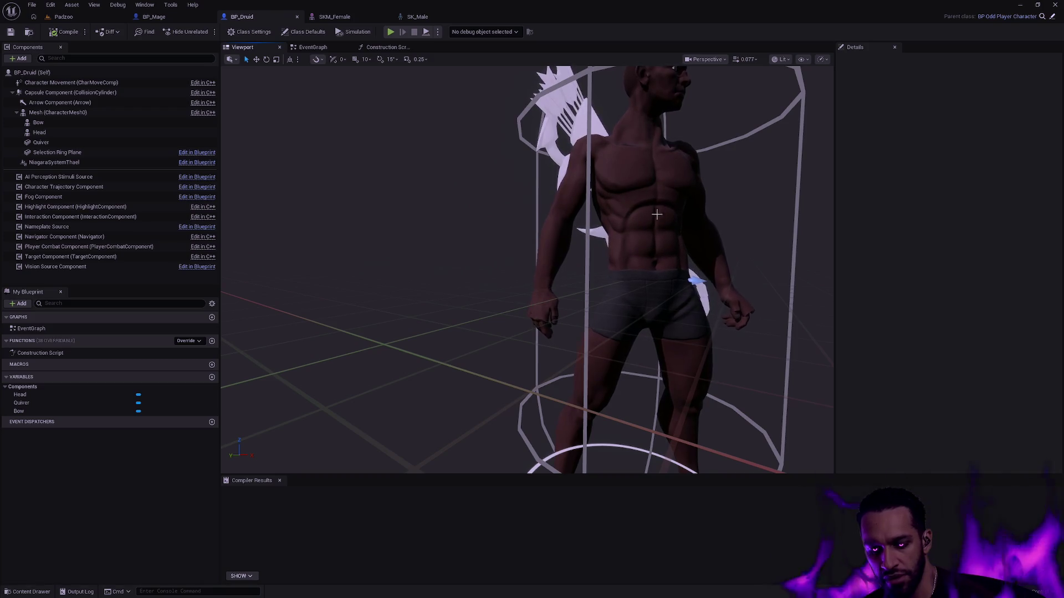
scroll(669, 183, up, 5)
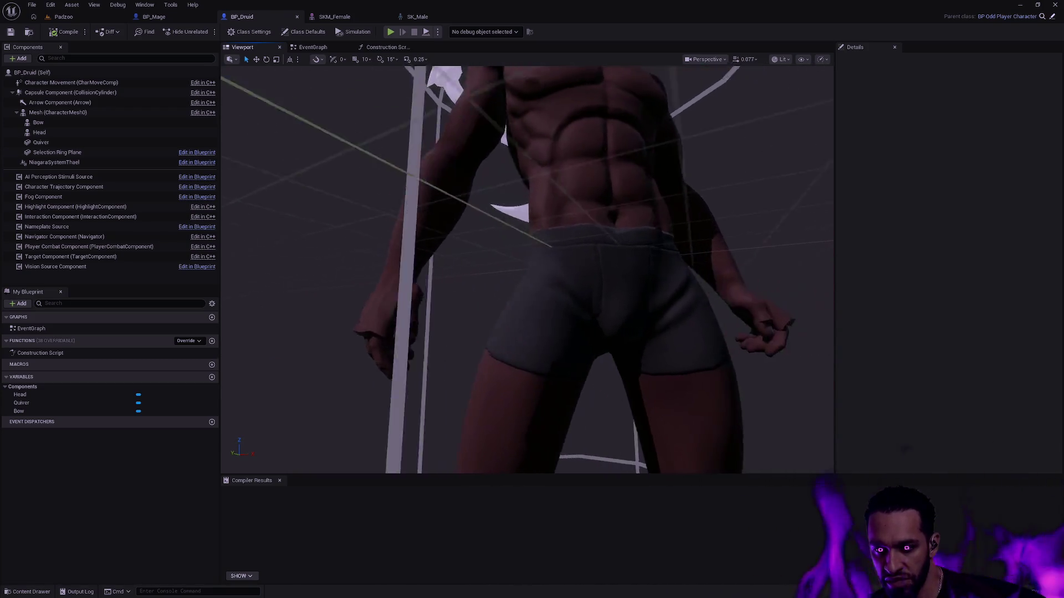
- Switch to BP_Mage and orbit the mage from a side view to a full front view
click(166, 17)
scroll(527, 266, up, 5)
mouse_move(526, 266)
mouse_down()
mouse_move(433, 268)
mouse_move(415, 244)
mouse_move(239, 243)
mouse_up()
mouse_move(636, 258)
mouse_down()
mouse_move(626, 261)
mouse_move(636, 258)
mouse_up()
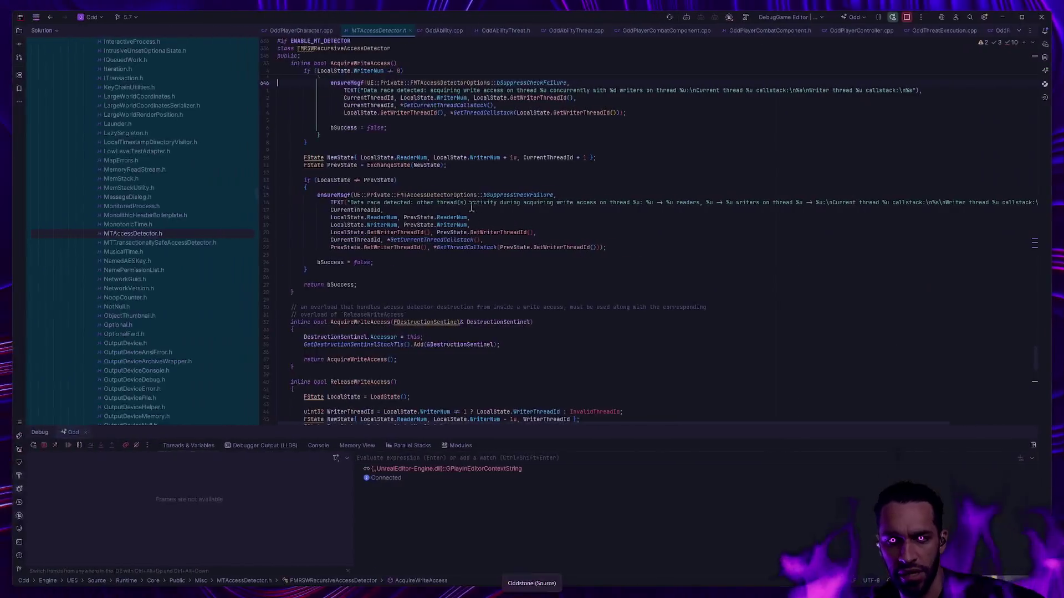
- Load the pasted Unreal Engine 5.7 release notes URL in a new browser tab
key(ctrl+t)
text(https://dev.epicgames.com/documentation/en-us/unreal-engine/unreal-engine-5-7-release-notes#spatiallyawareretargeting(experimental))
key(Return)
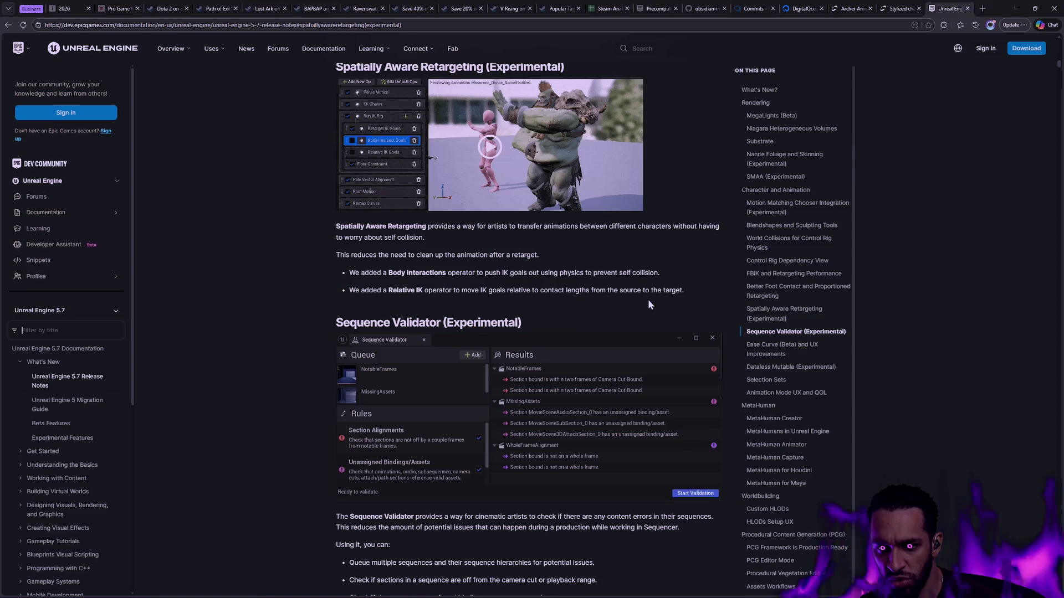
- Skim the Spatially Aware Retargeting notes, glance at the Fab Stylized characters tab, then return to Rider
scroll(626, 290, up, 2)
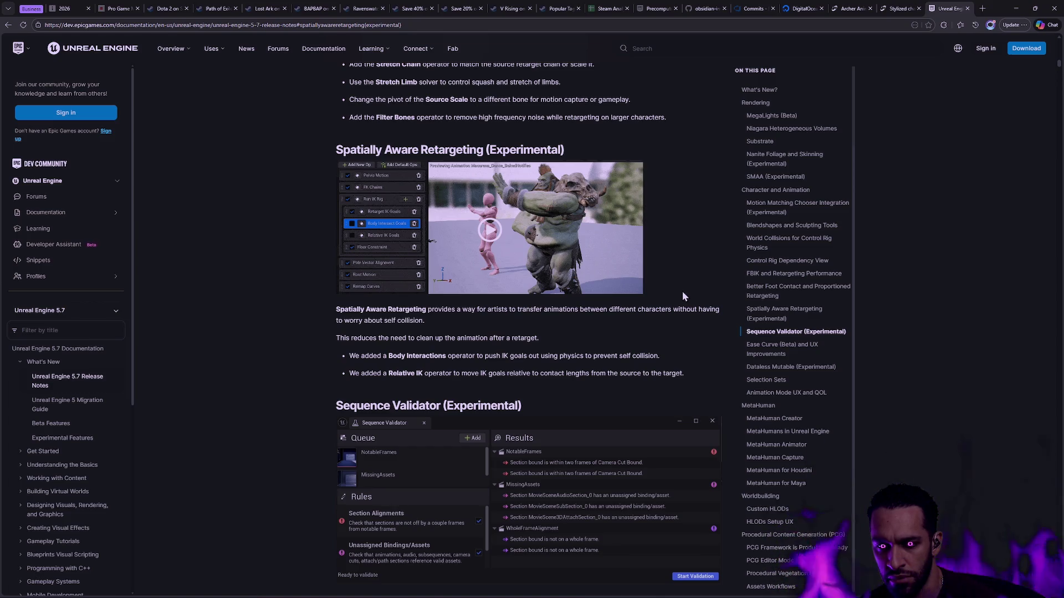
scroll(670, 288, down, 3)
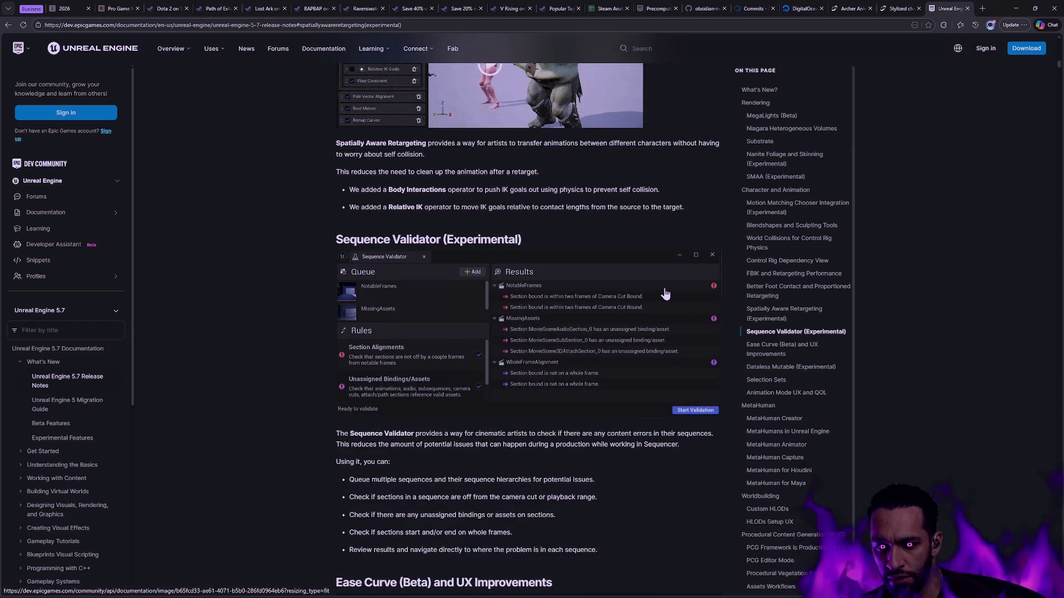
scroll(661, 292, down, 6)
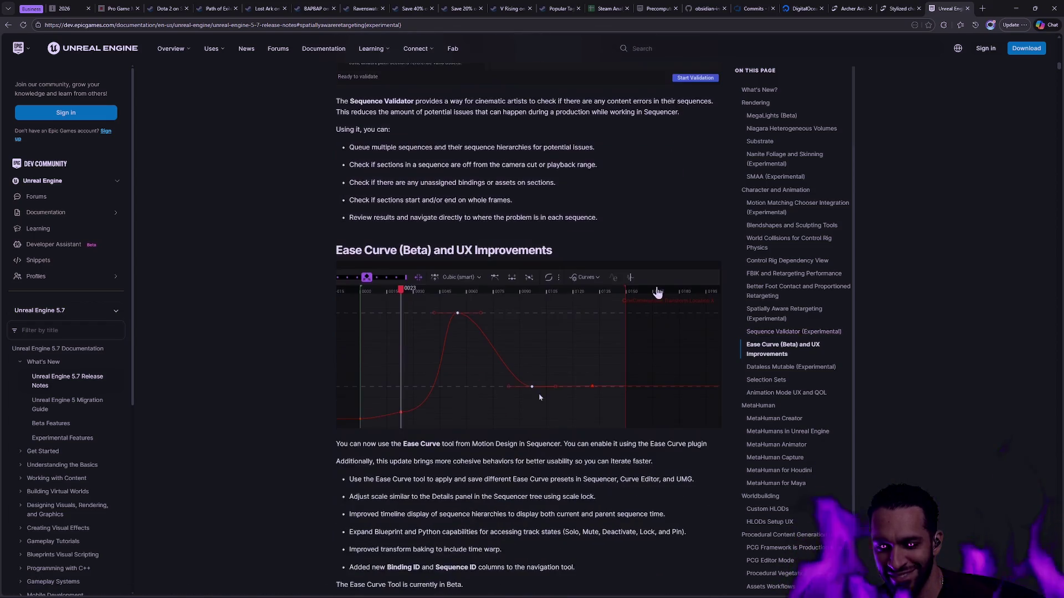
scroll(661, 294, up, 15)
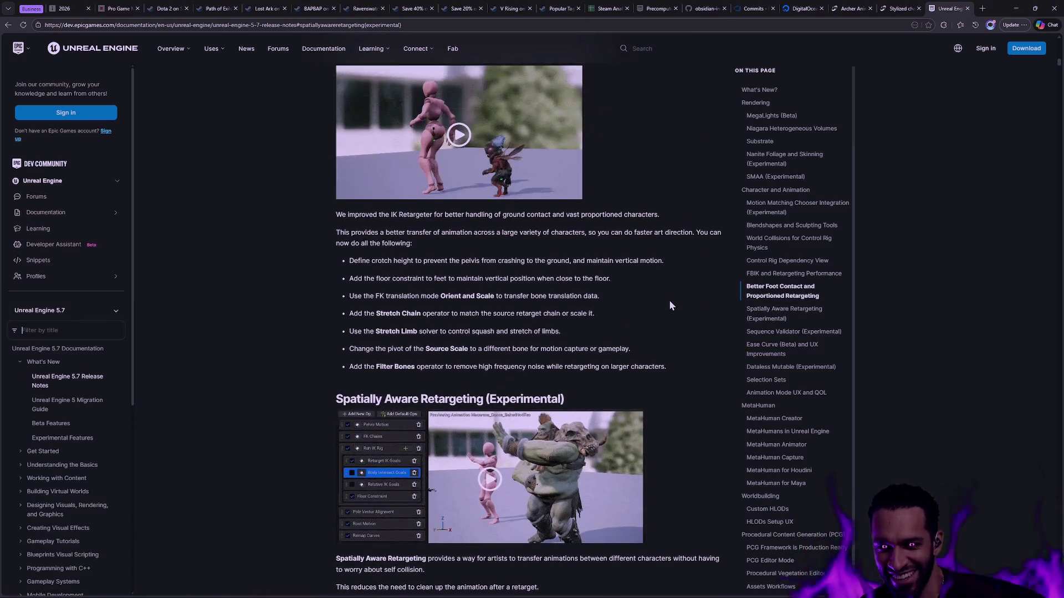
scroll(669, 314, down, 5)
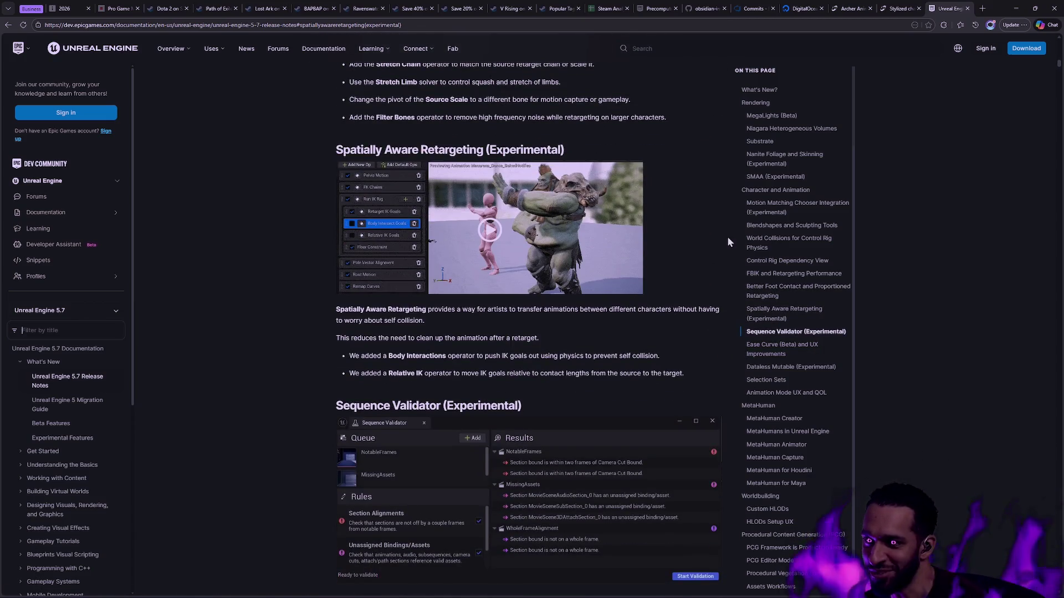
click(895, 10)
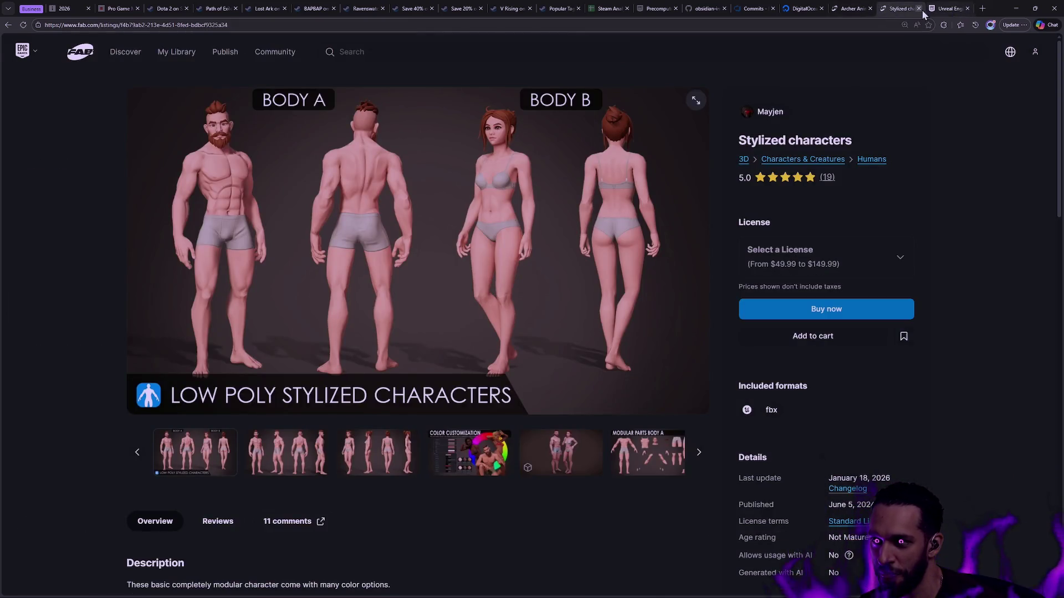
click(952, 8)
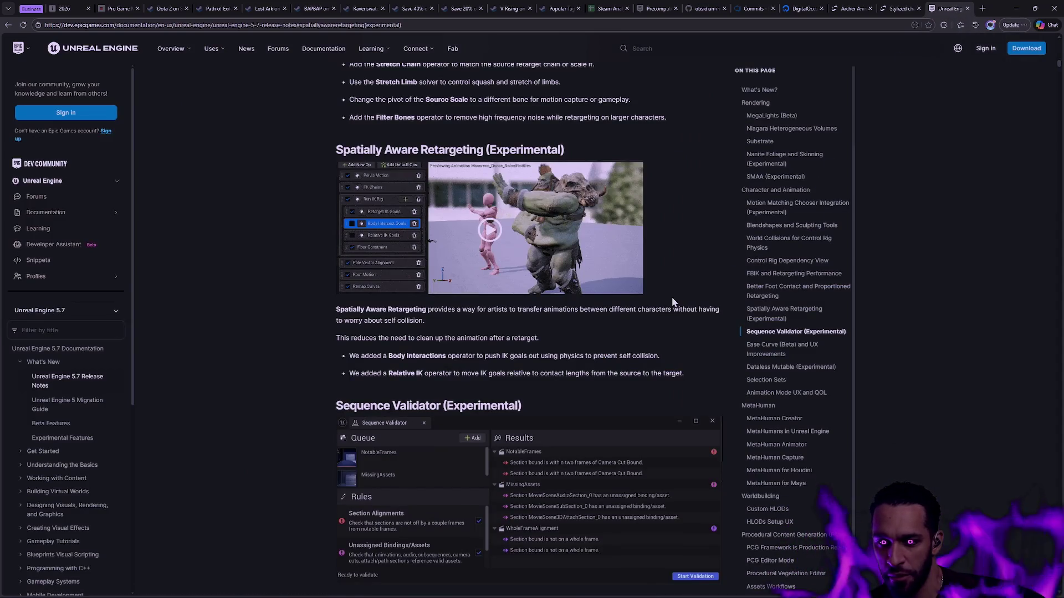
key(alt+Tab)
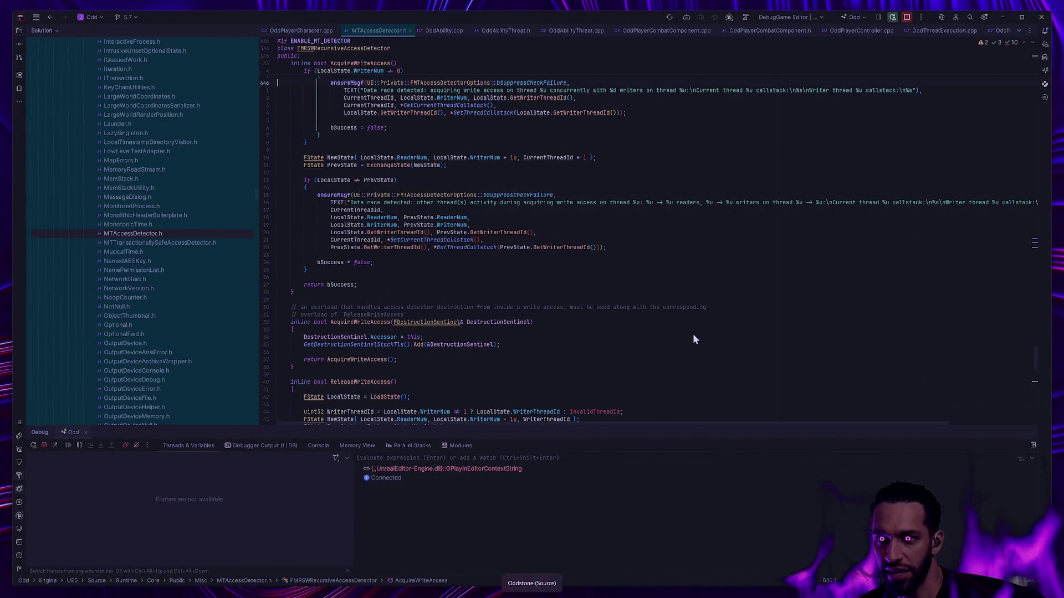
- Close the Unreal Editor and choose Don't Save for the listed unsaved assets
key(alt+Tab)
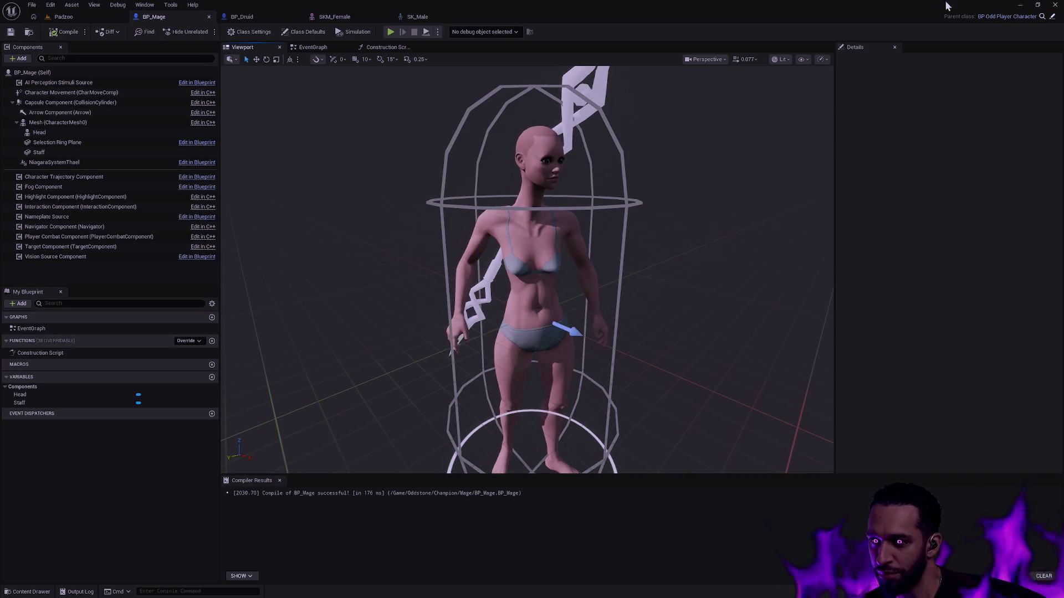
click(1057, 5)
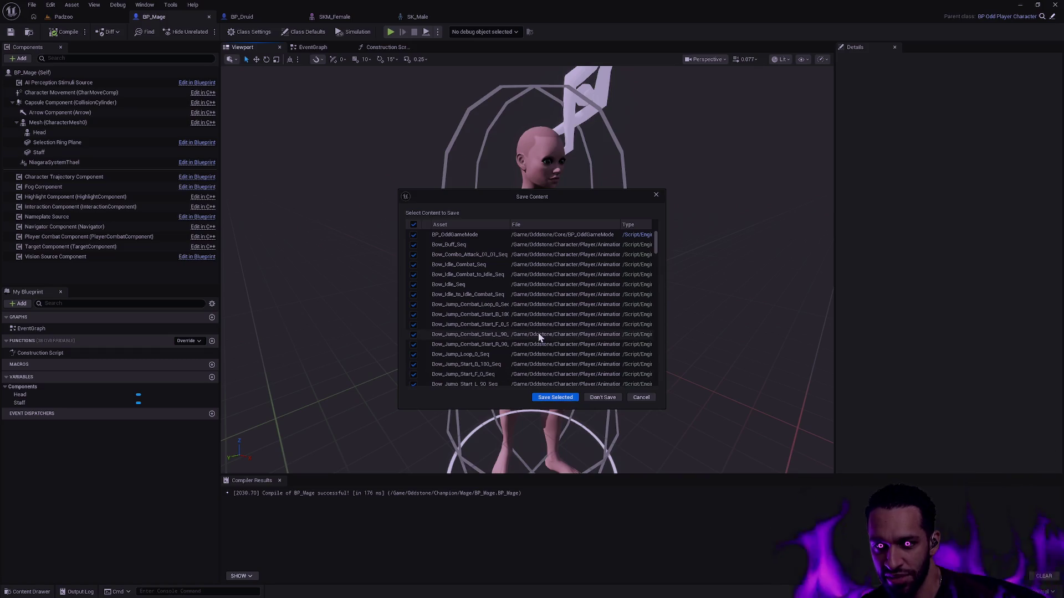
mouse_move(569, 217)
mouse_down()
mouse_move(780, 222)
mouse_move(793, 212)
mouse_move(619, 183)
mouse_up()
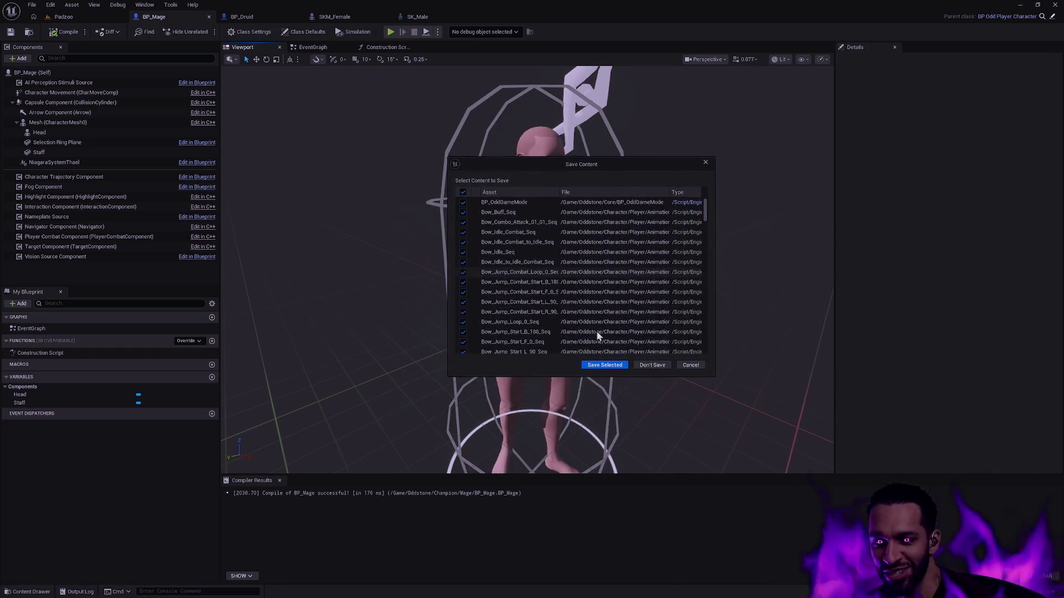
click(652, 367)
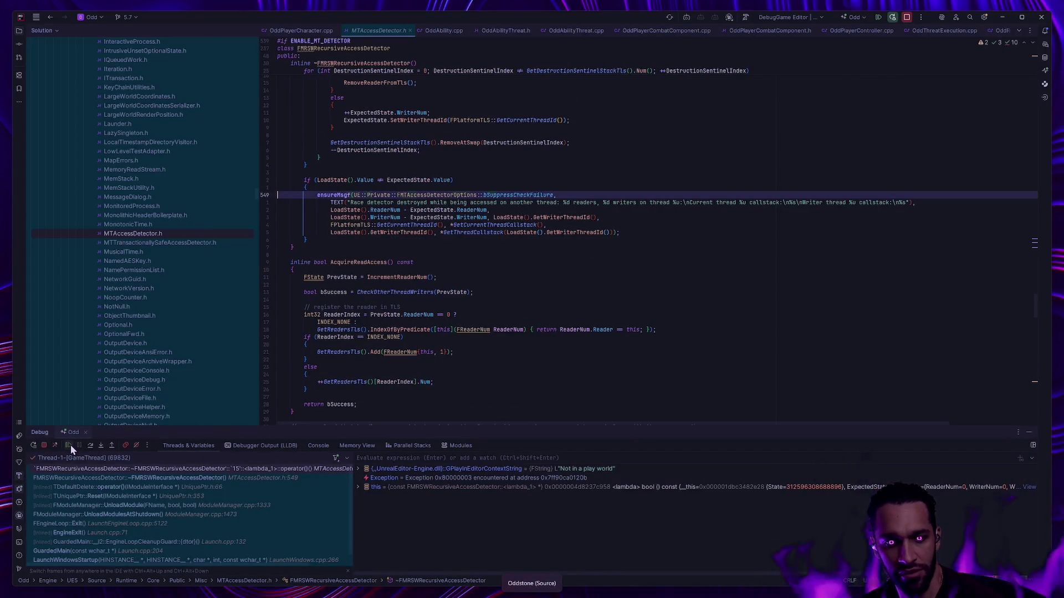
- Resume the debugger, run git restore Content/, and check the result with gs
click(69, 446)
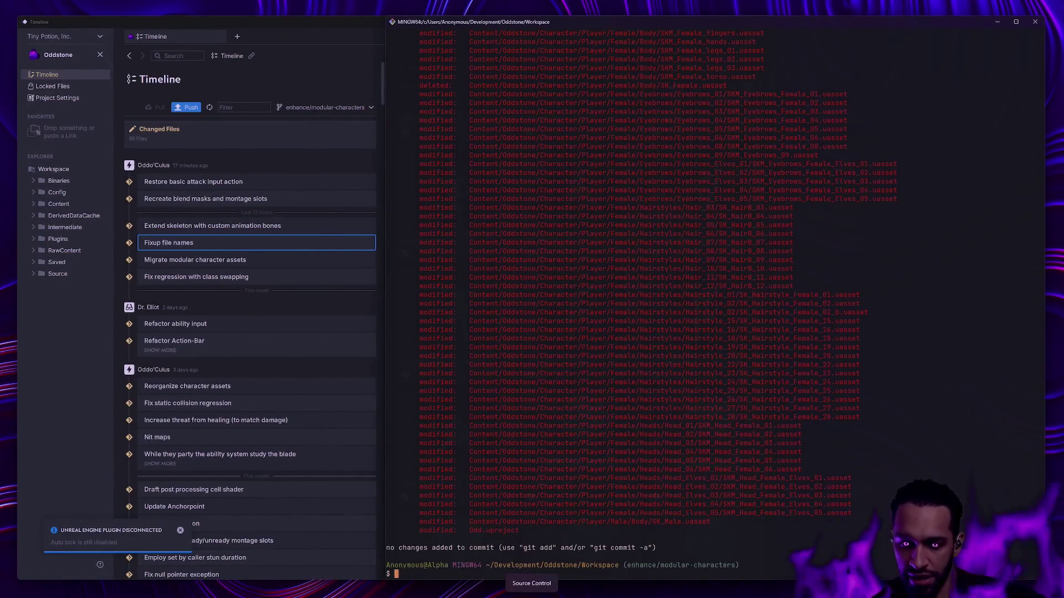
text(git restore Content/)
key(Return)
text(gs)
key(Return)
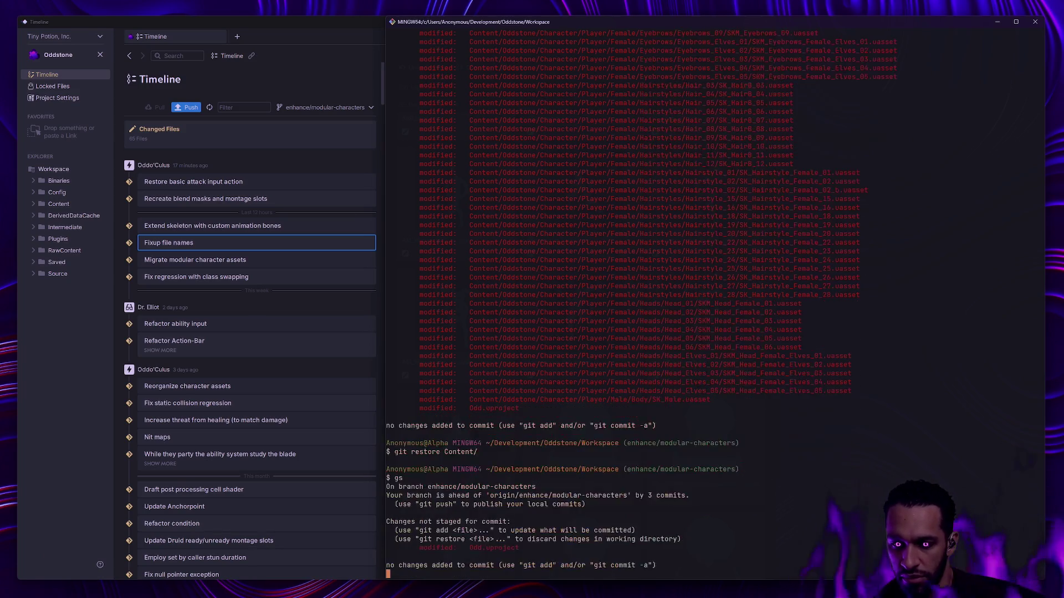
- Clear the terminal and start building the OddEditor DebugGame target
text(clear)
key(Return)
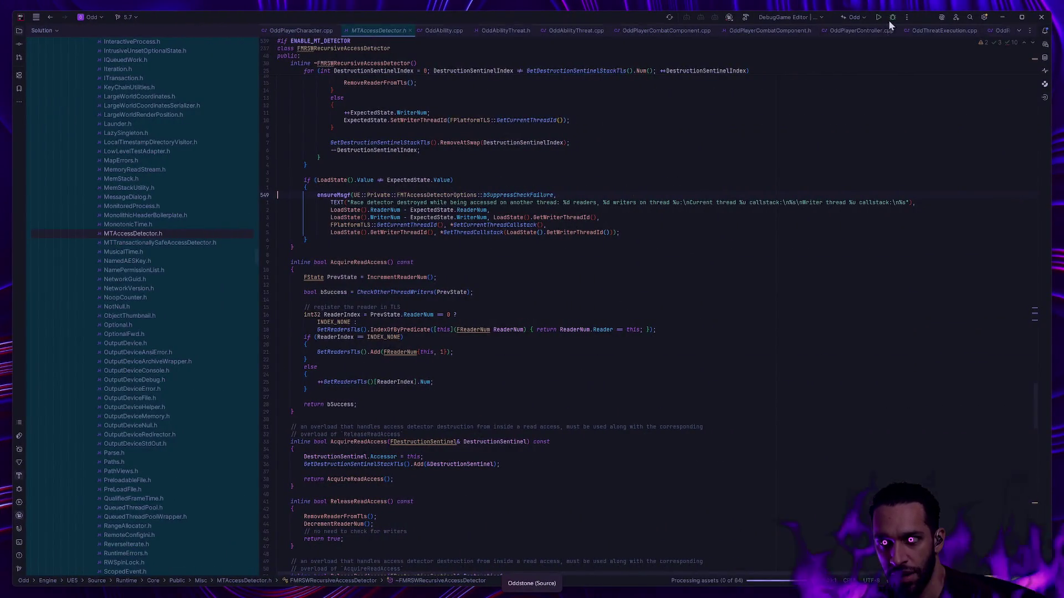
click(889, 21)
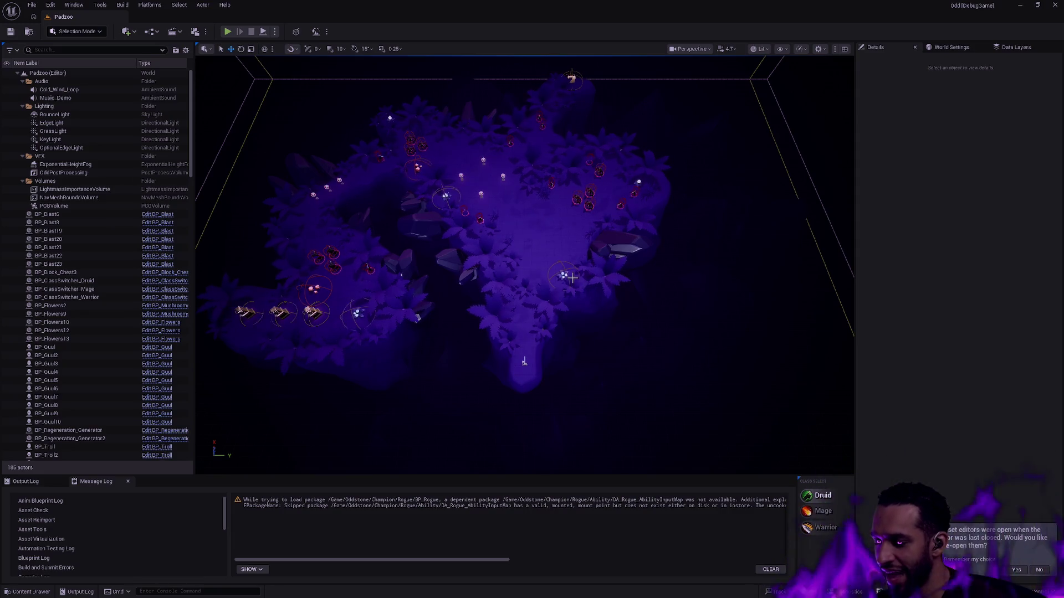
- Open the Content Drawer and enter the player's Animation folder
scroll(549, 277, up, 5)
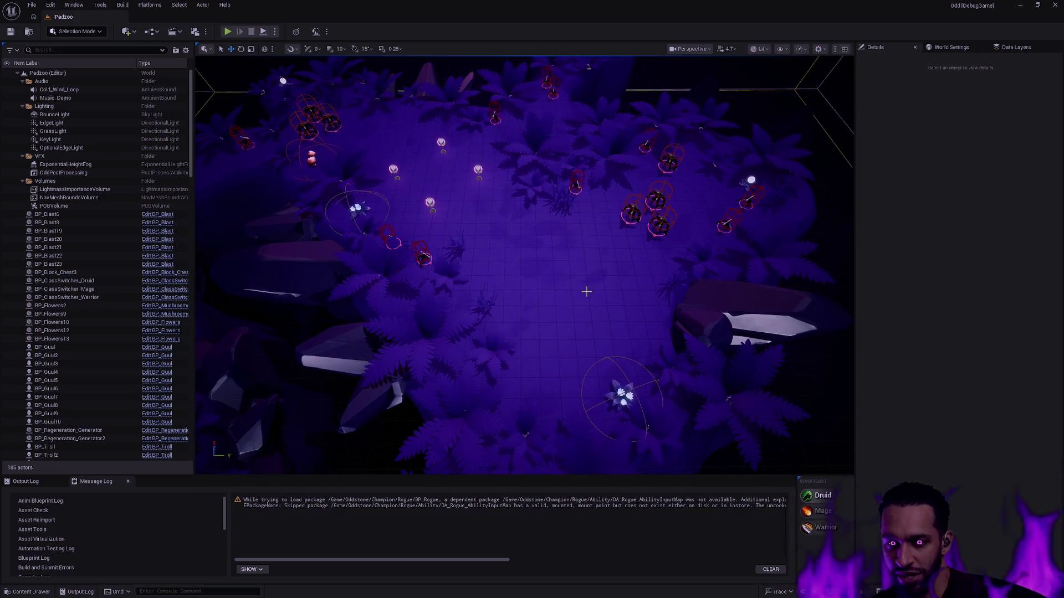
key(ctrl+p)
key(Escape)
key(ctrl+space)
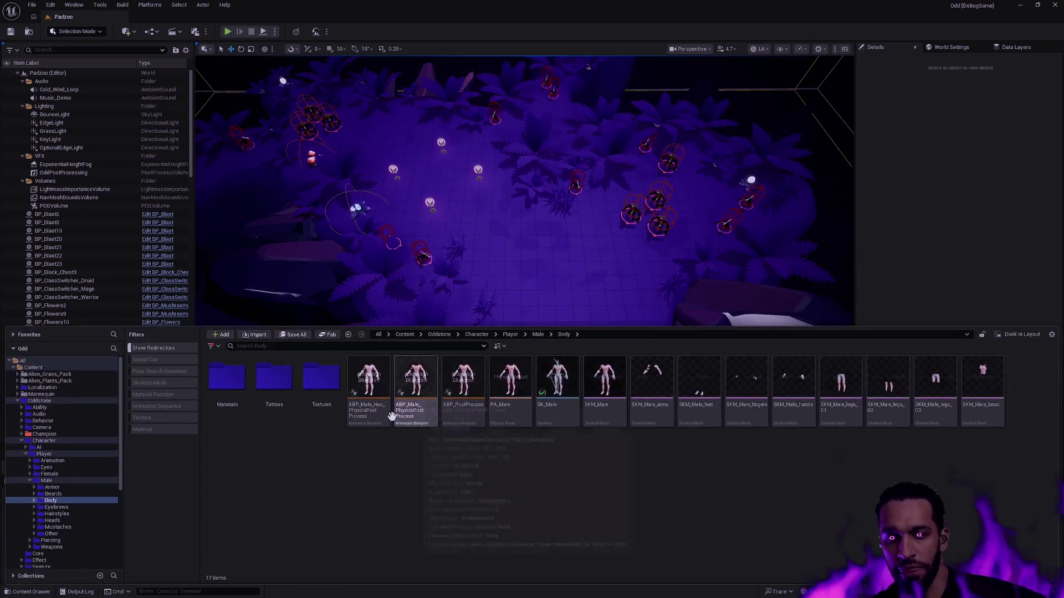
double_click(68, 461)
- Navigate Shield > Animation > Sequence > 02_Attack into the 01_Combo_Attack_01 folder
double_click(326, 383)
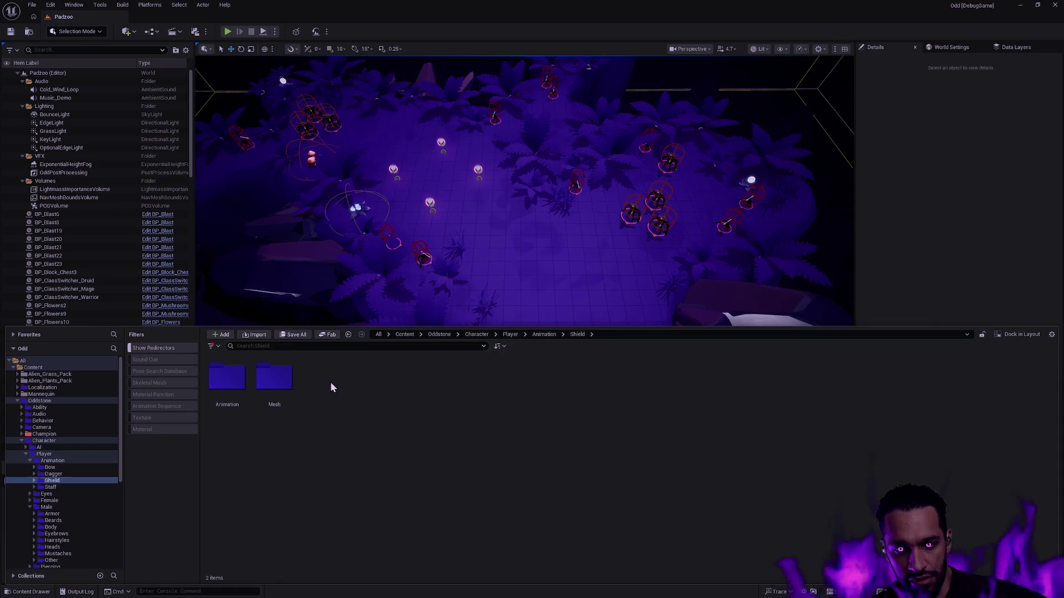
double_click(227, 378)
double_click(273, 379)
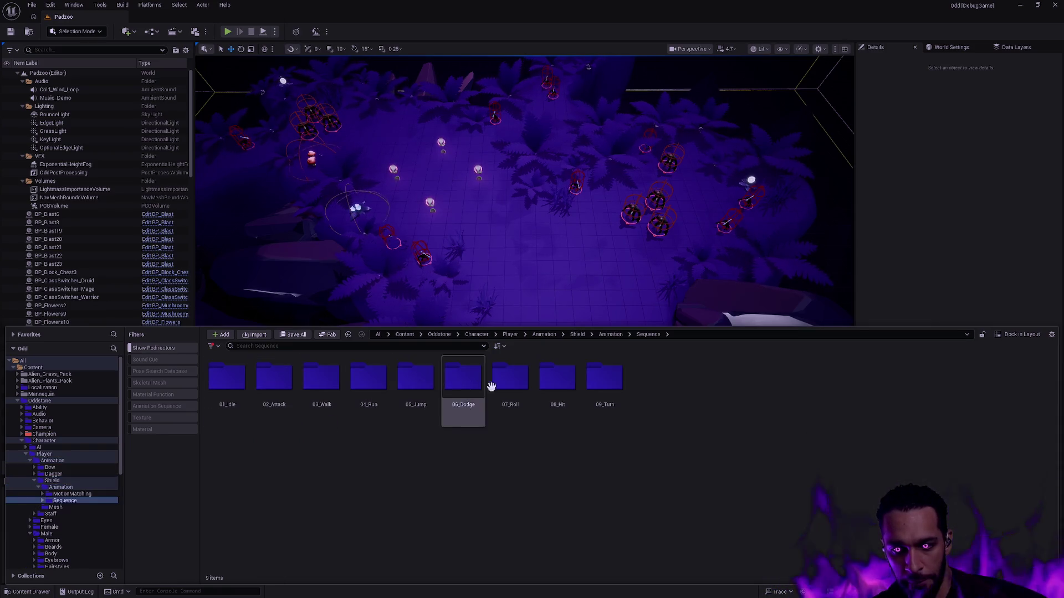
double_click(289, 380)
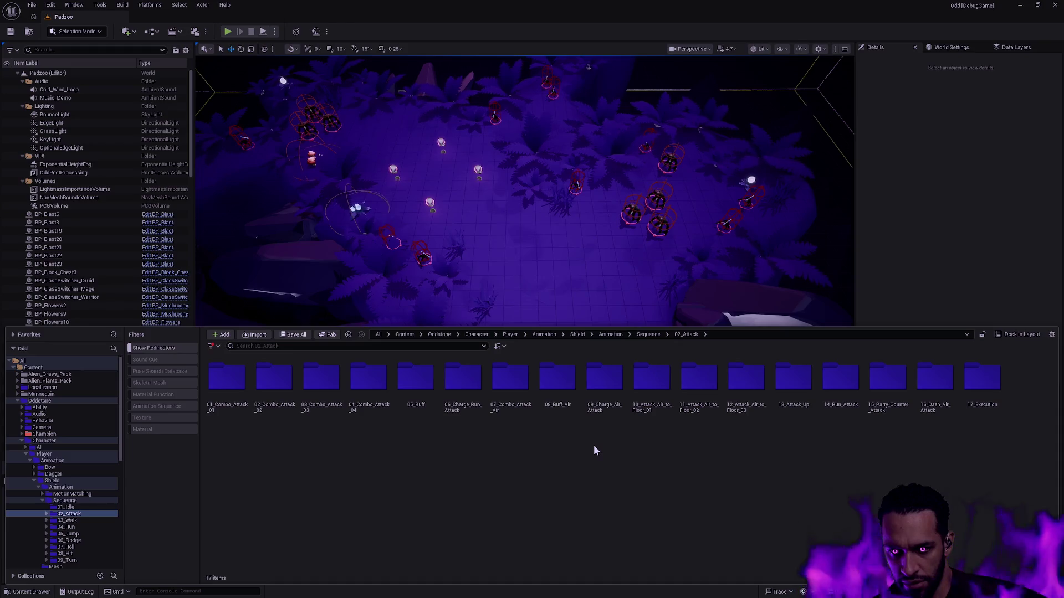
click(175, 410)
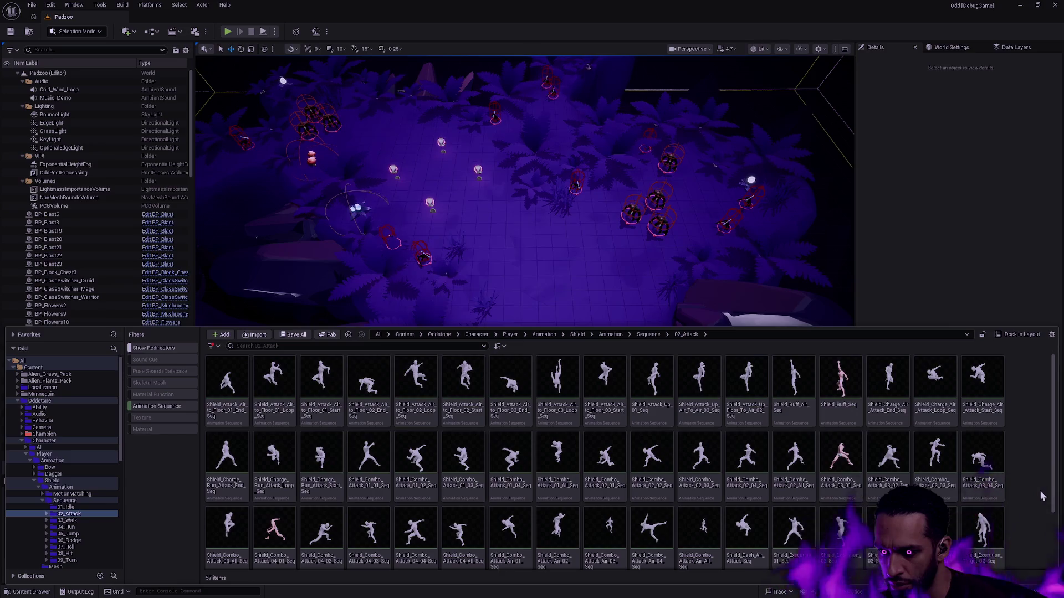
click(191, 406)
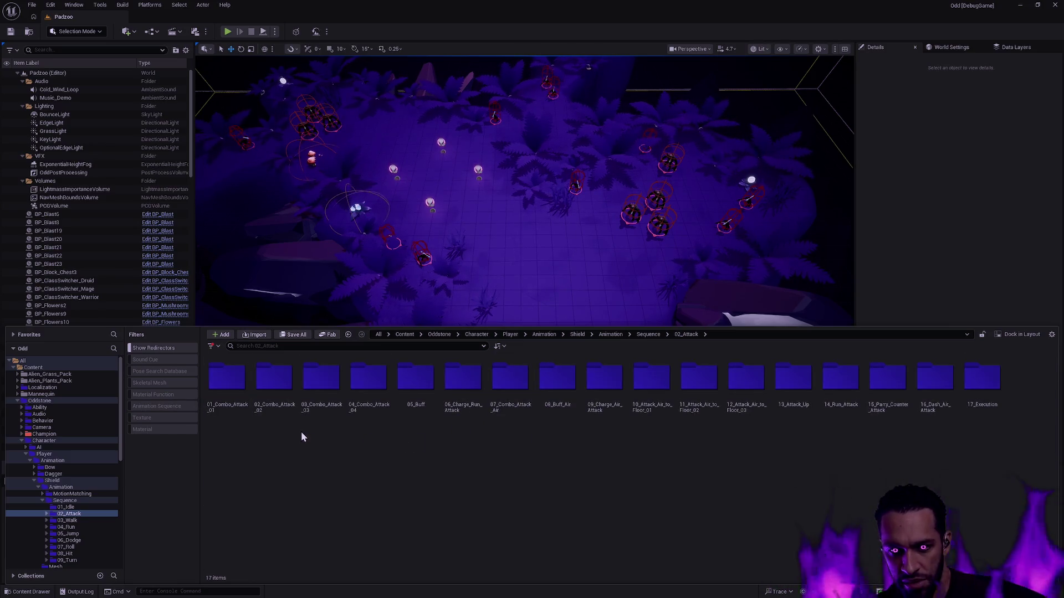
double_click(226, 379)
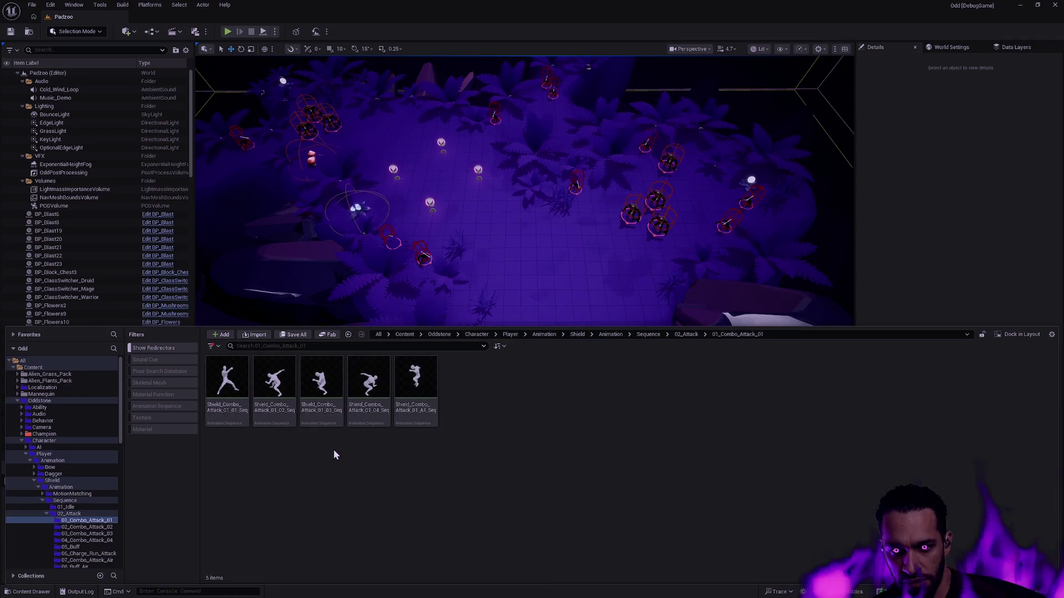
- Open Shield_Combo_Attack_01_All_Seq and browse the content drawer to the Shield Mesh folder
double_click(429, 412)
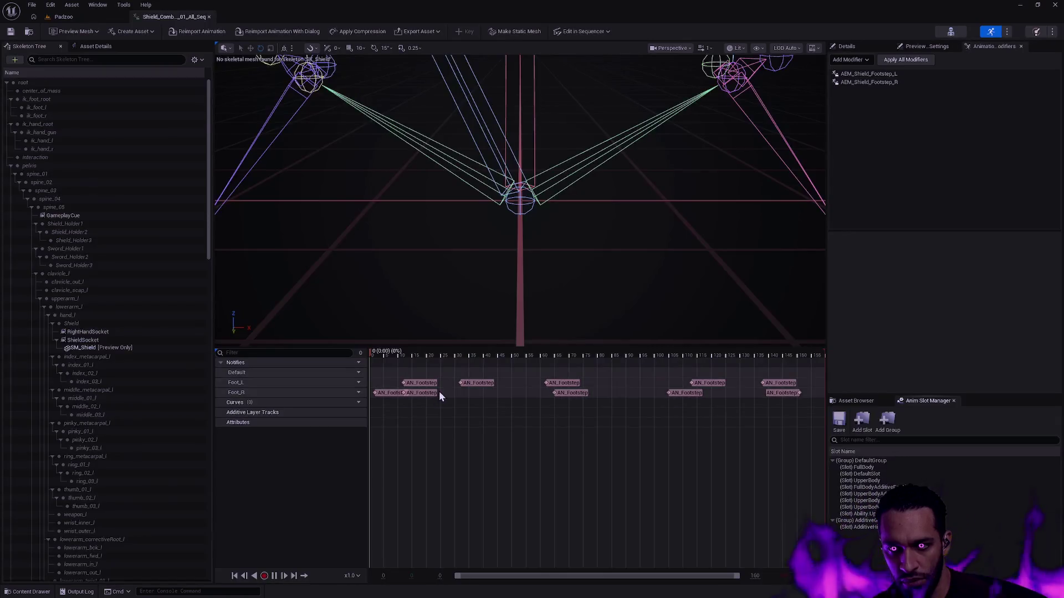
mouse_move(496, 243)
mouse_down()
mouse_move(476, 261)
mouse_move(454, 260)
mouse_move(471, 244)
mouse_move(482, 255)
mouse_move(554, 249)
mouse_move(615, 269)
mouse_up()
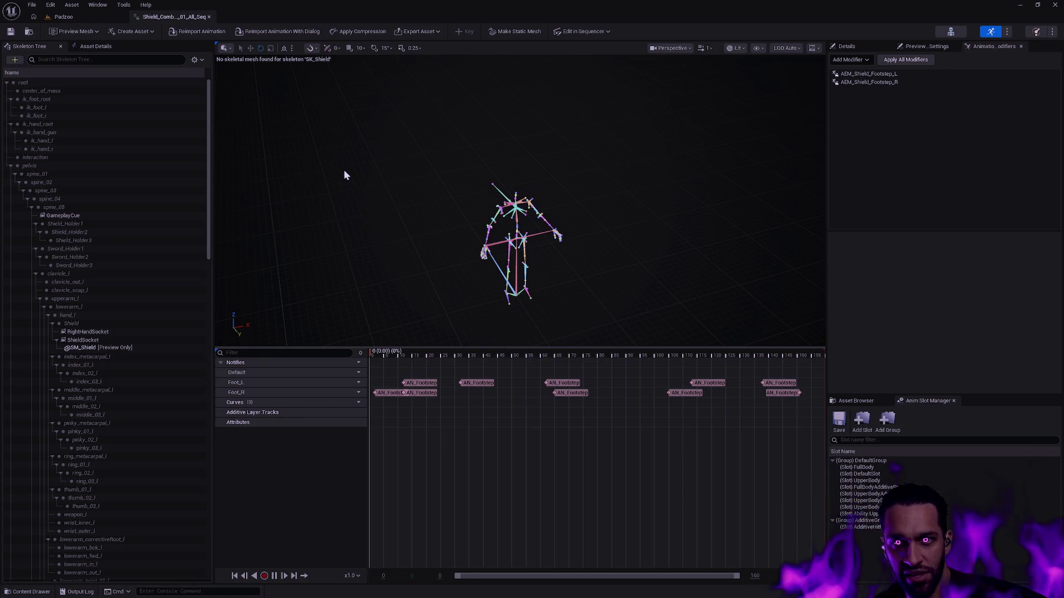
key(ctrl+space)
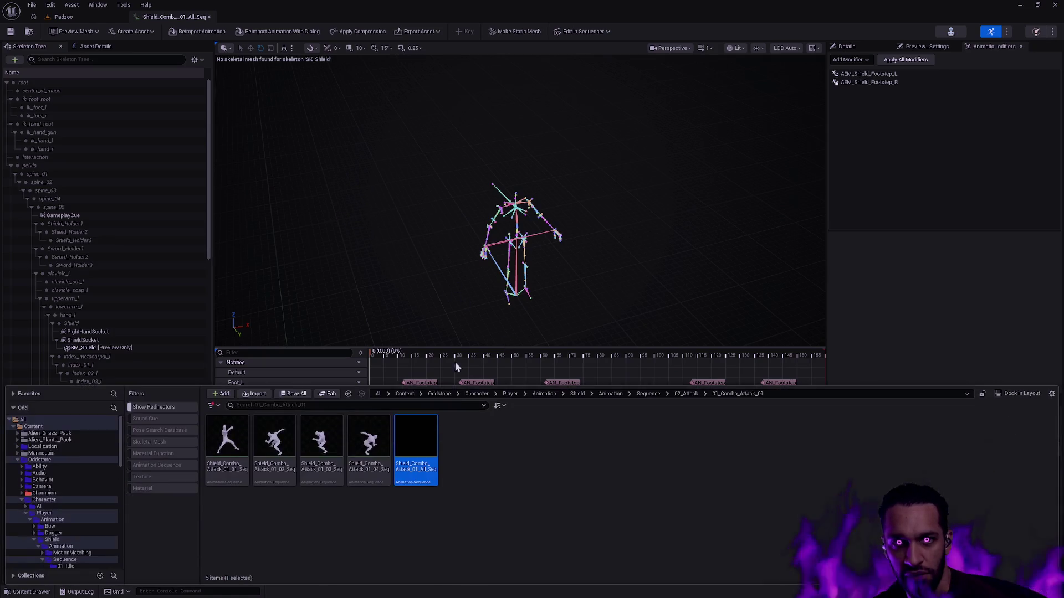
key(alt+Left)
key(alt+Left)
key(alt+Left)
key(alt+Left)
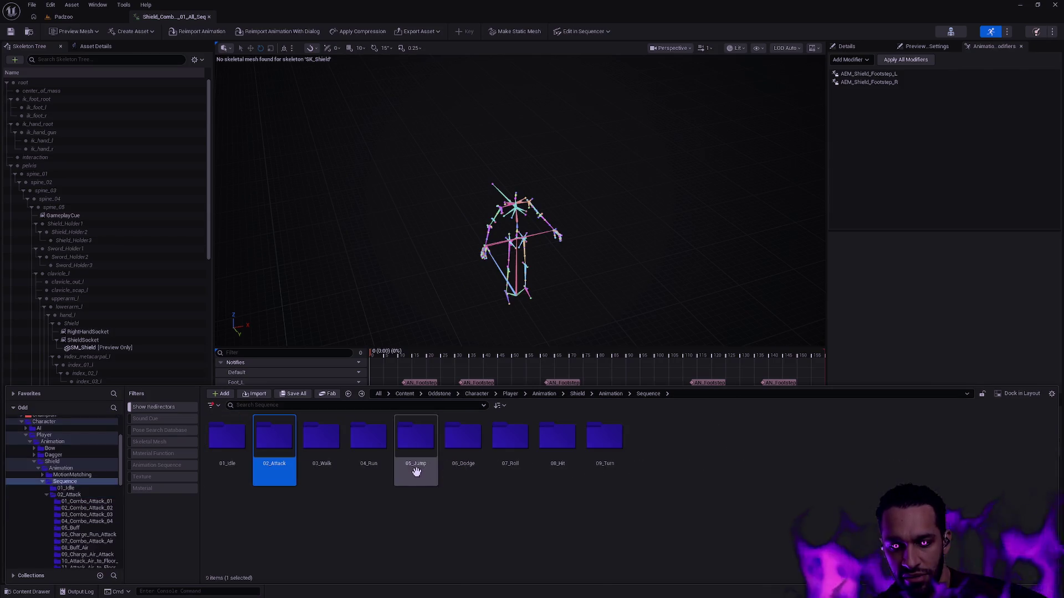
key(alt+Left)
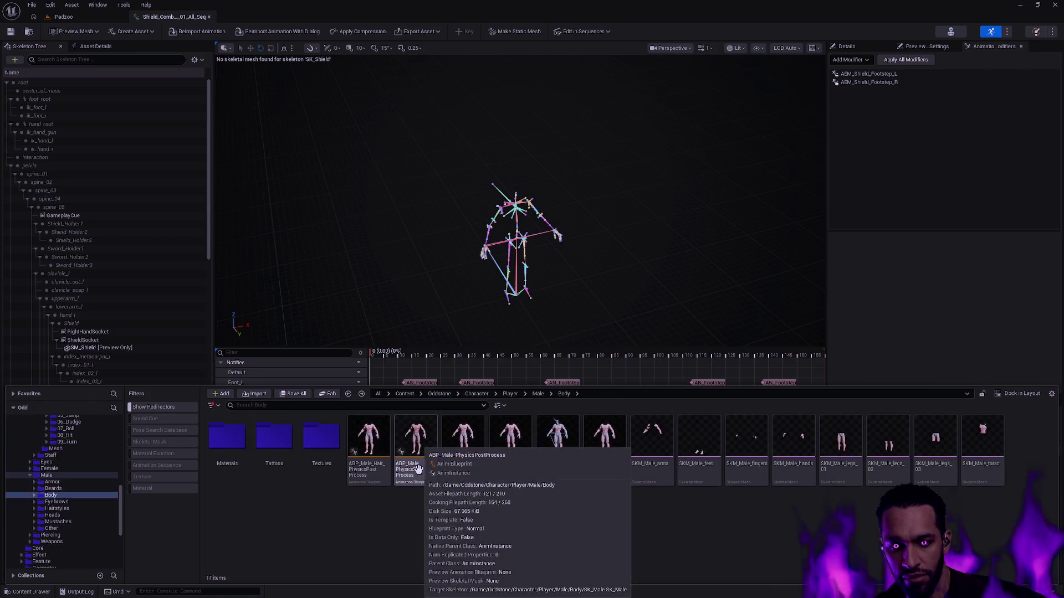
key(alt+Right)
key(alt+Right)
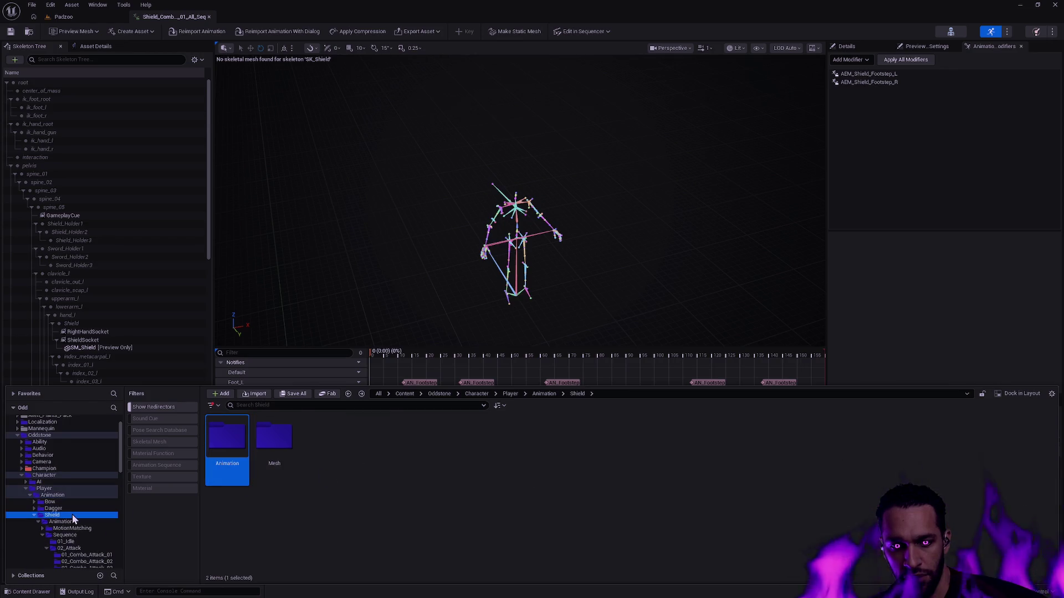
double_click(274, 443)
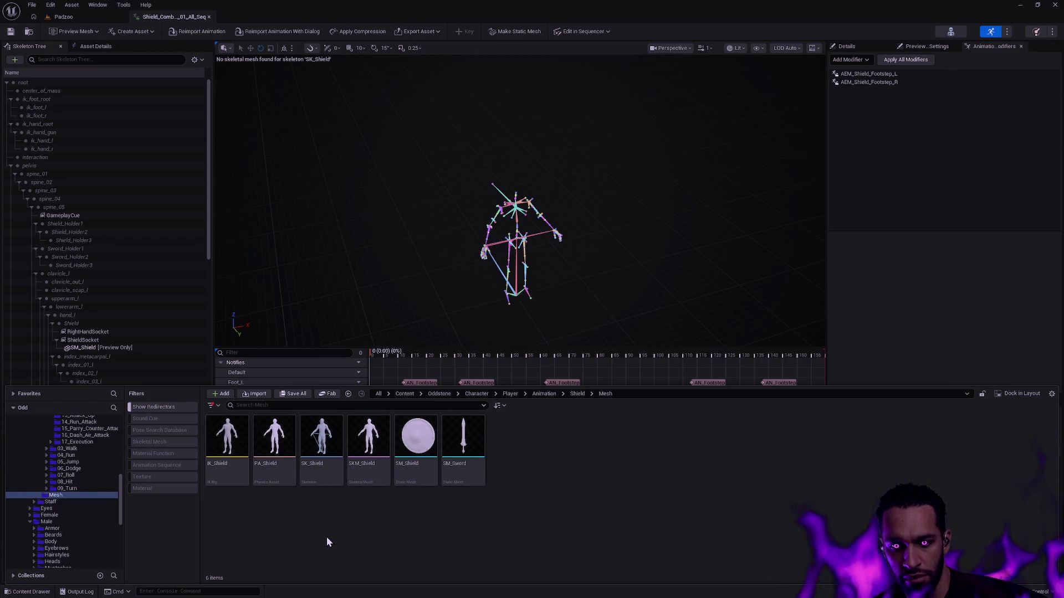
- Set SKM_Shield as the preview mesh in the Preview Scene Settings
mouse_move(376, 471)
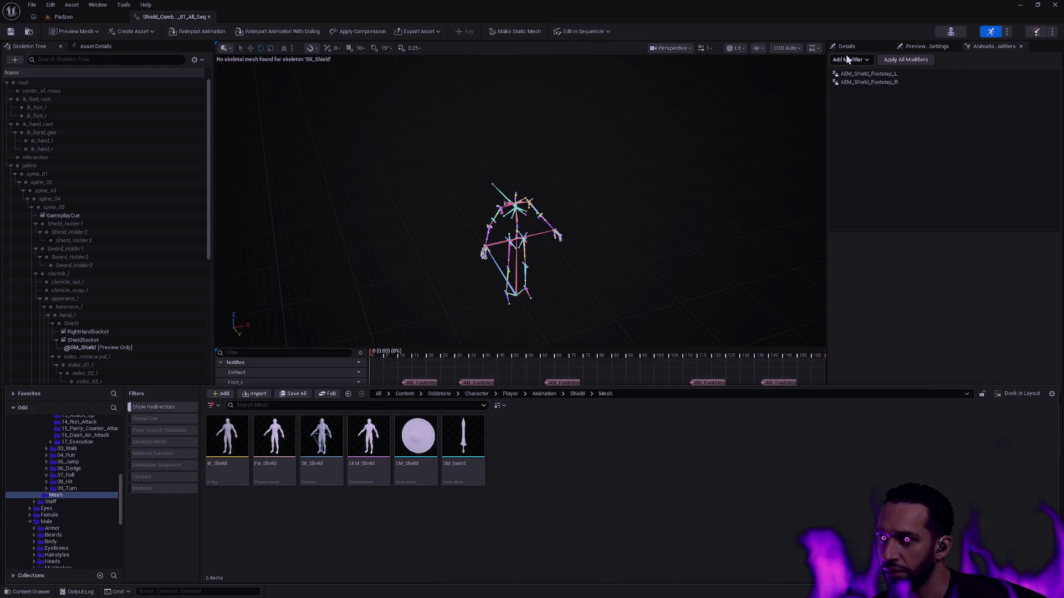
click(847, 48)
click(922, 47)
key(ctrl+space)
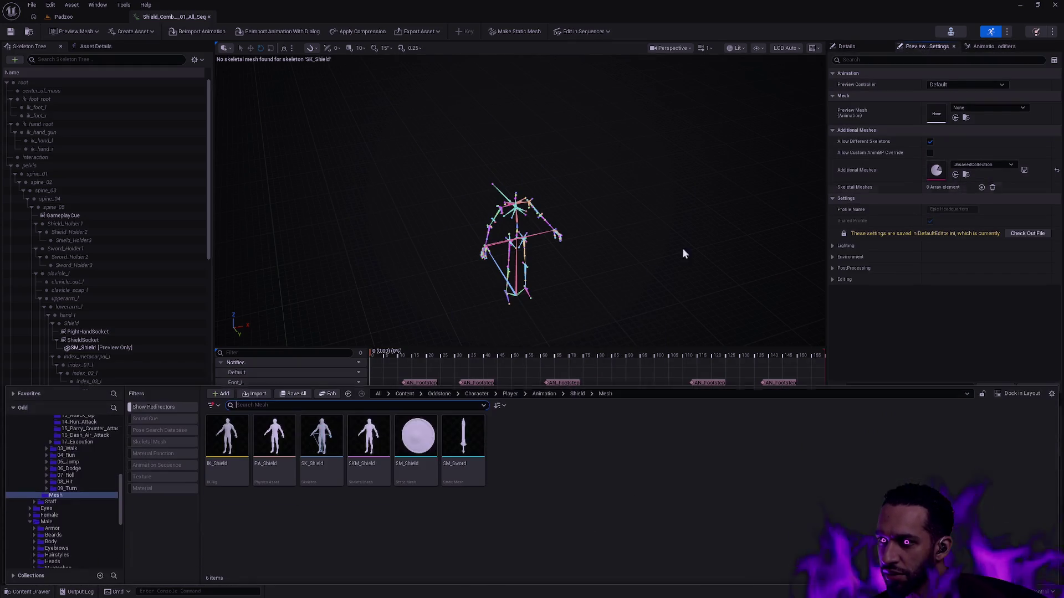
mouse_move(368, 447)
mouse_down()
mouse_move(893, 177)
mouse_move(935, 110)
mouse_up()
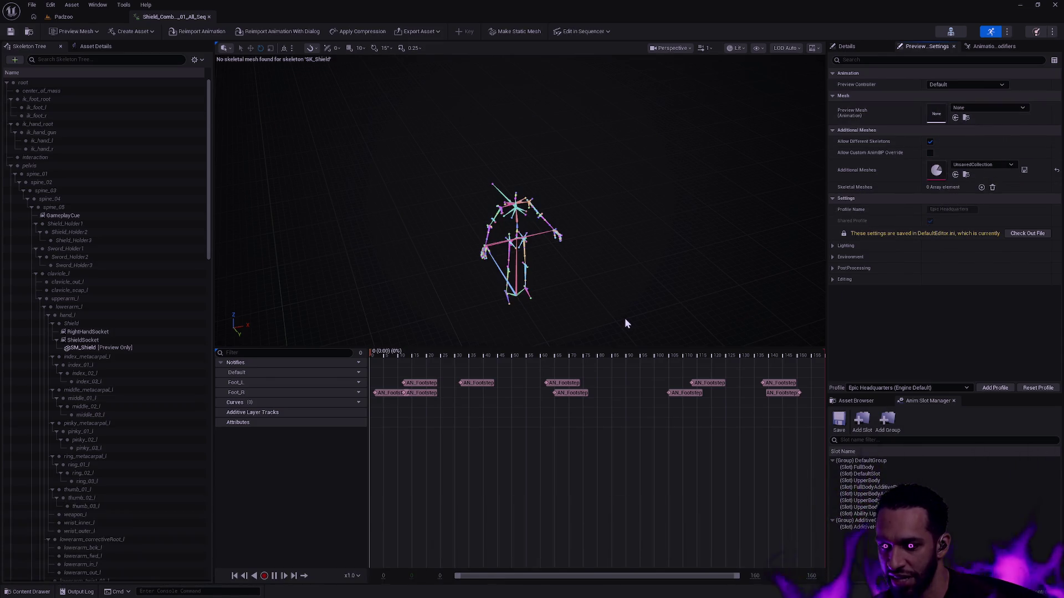
- Inspect the All_Seq animation's options and search the preview mesh picker for SKM
key(ctrl+space)
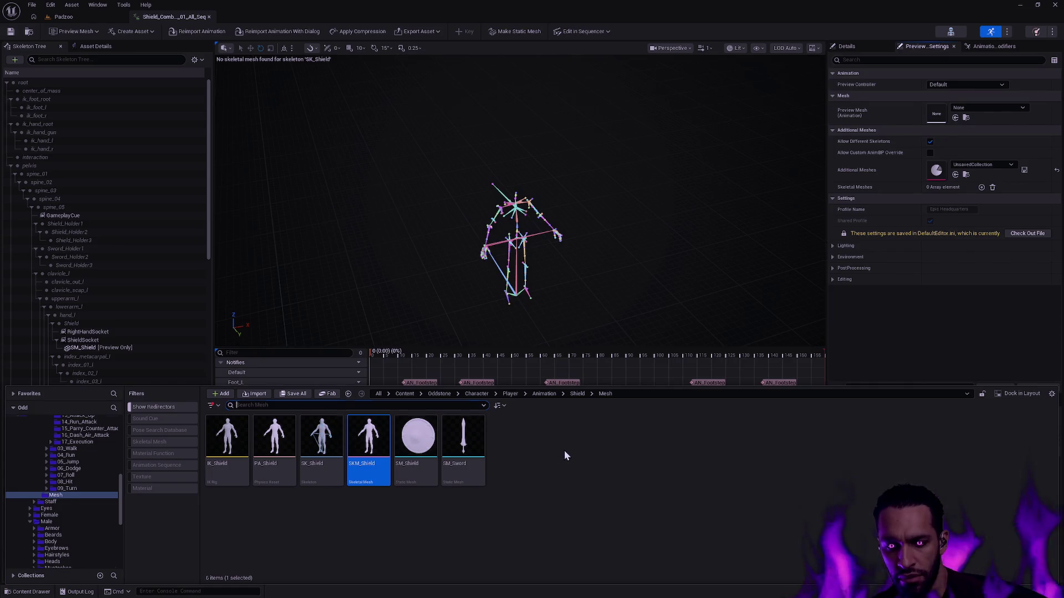
key(alt+Left)
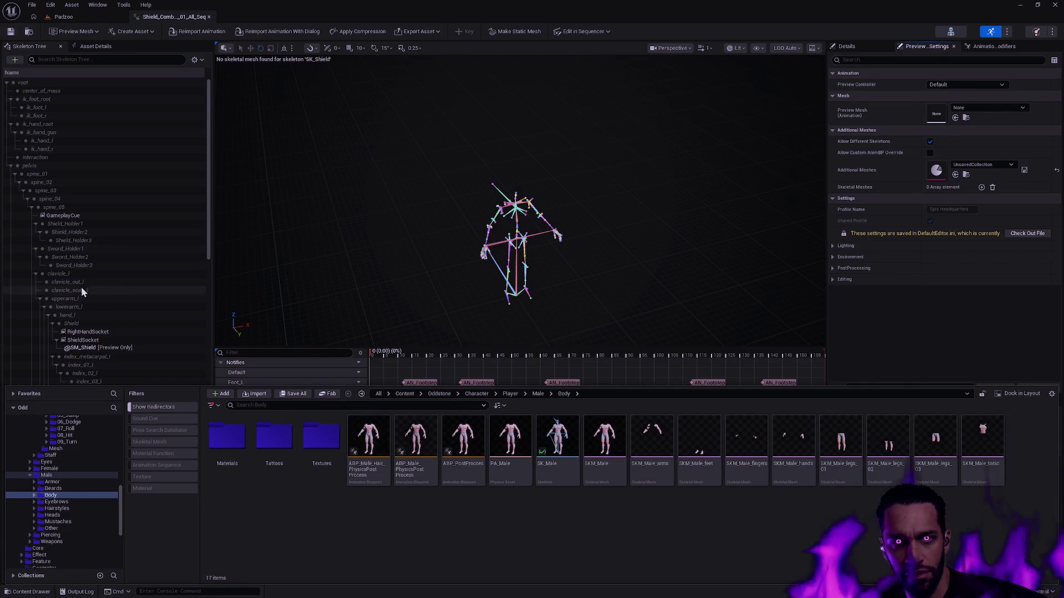
key(ctrl+b)
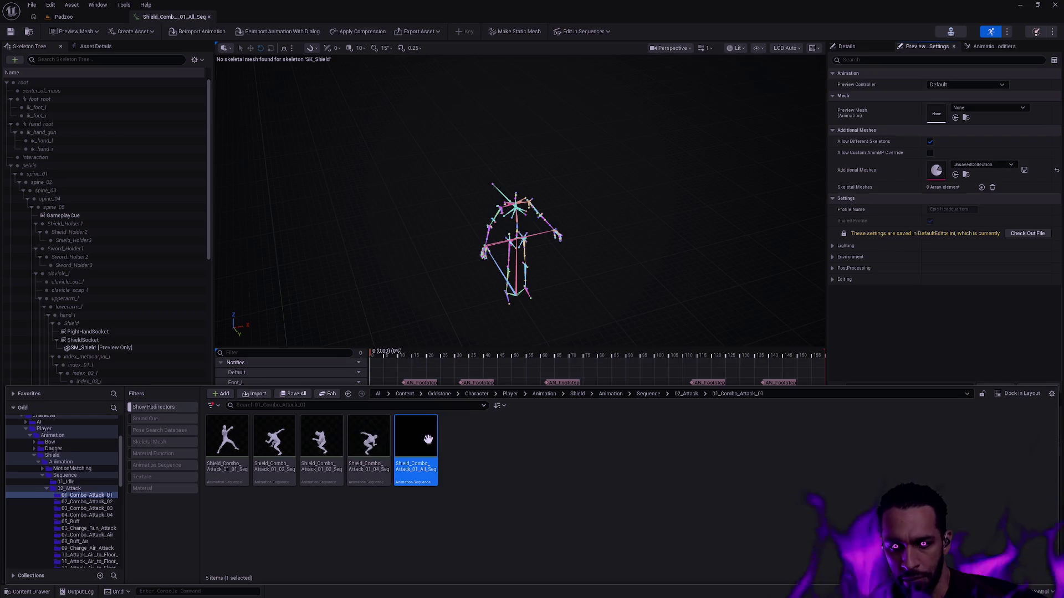
right_click(428, 439)
click(485, 111)
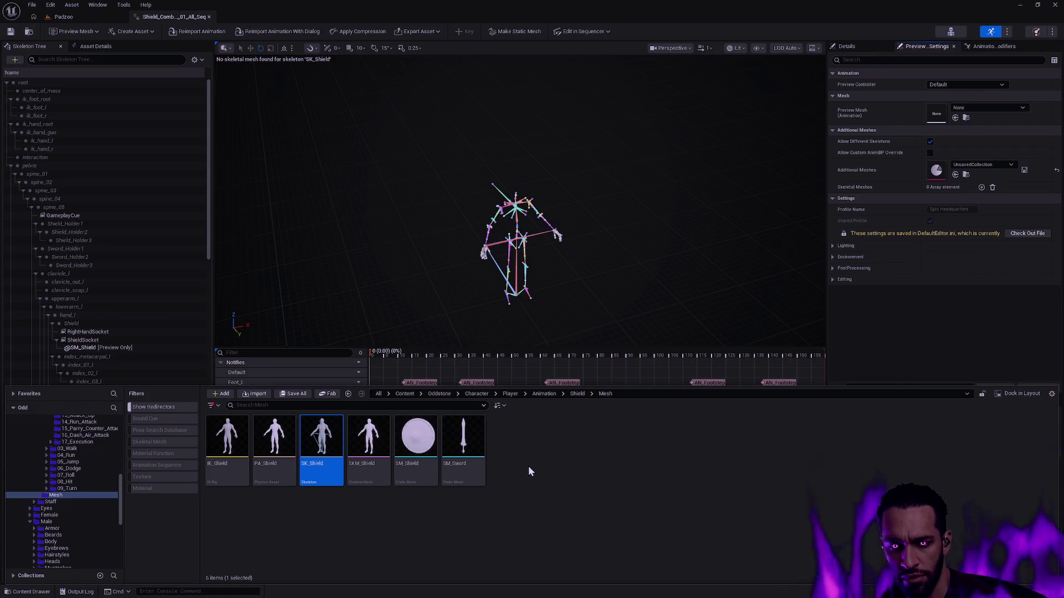
click(982, 109)
text(SKM_Mal)
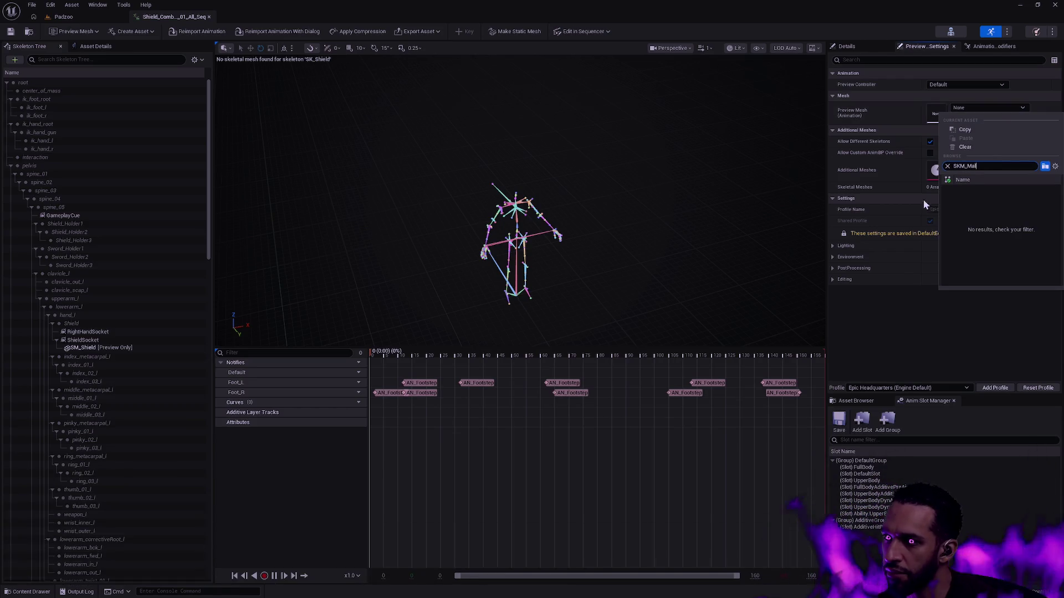
click(923, 200)
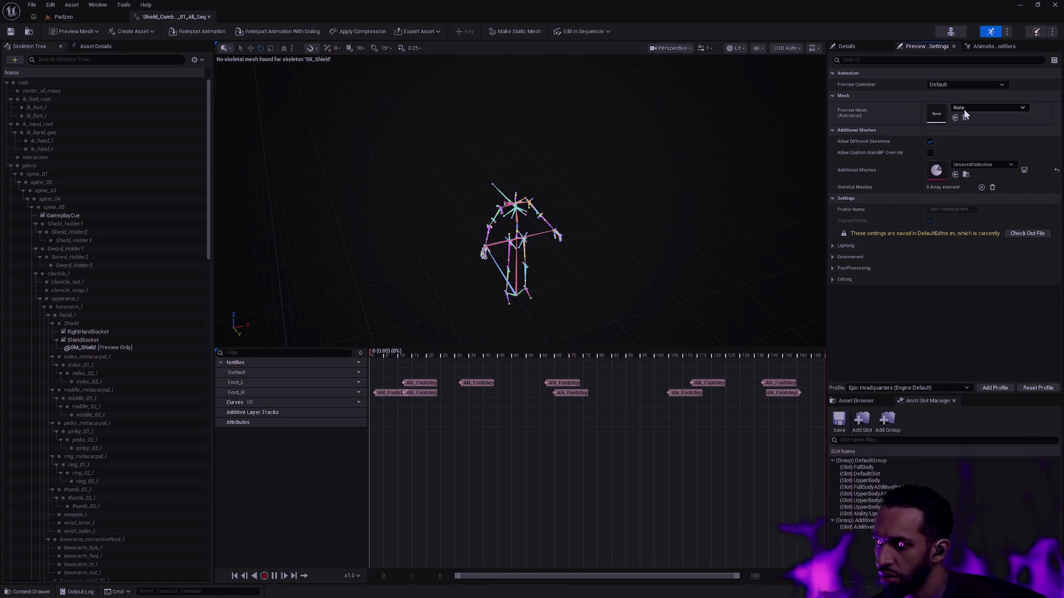
- Drag SKM_Male from the Male Body folder into the preview mesh slot
key(ctrl+space)
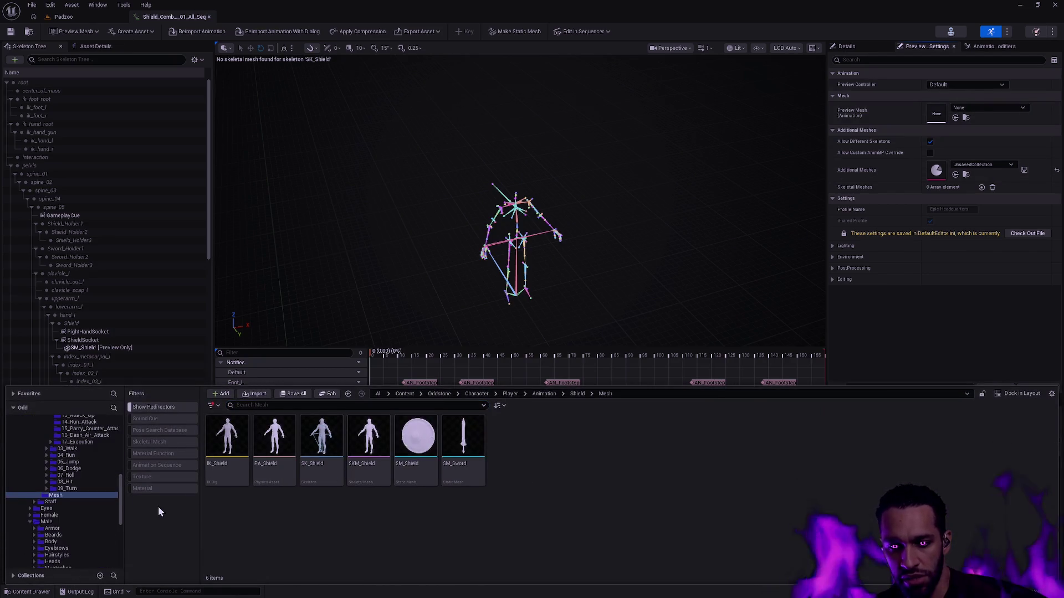
scroll(91, 494, down, 2)
click(69, 495)
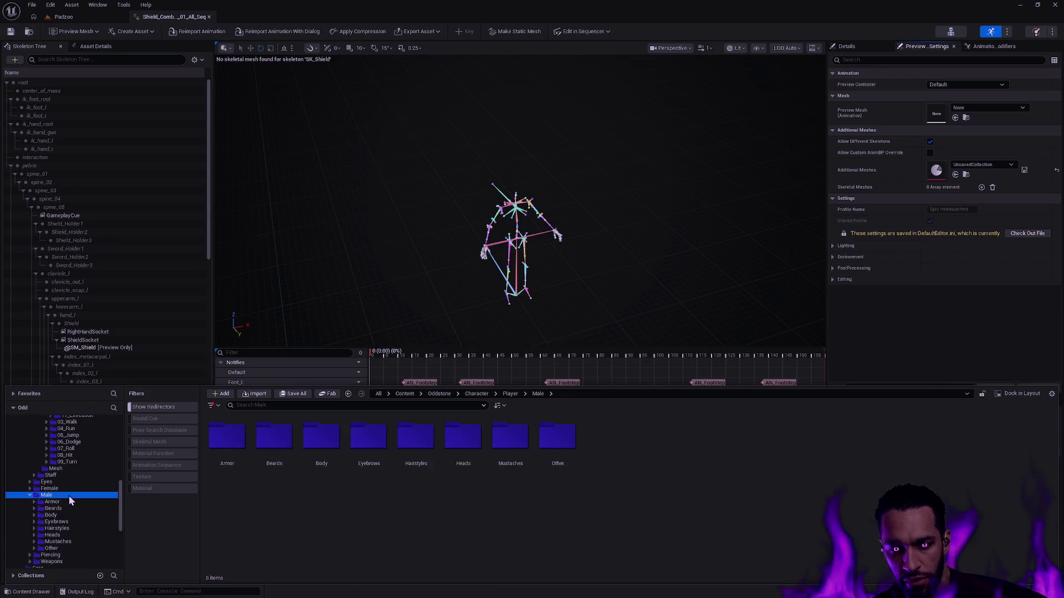
double_click(321, 444)
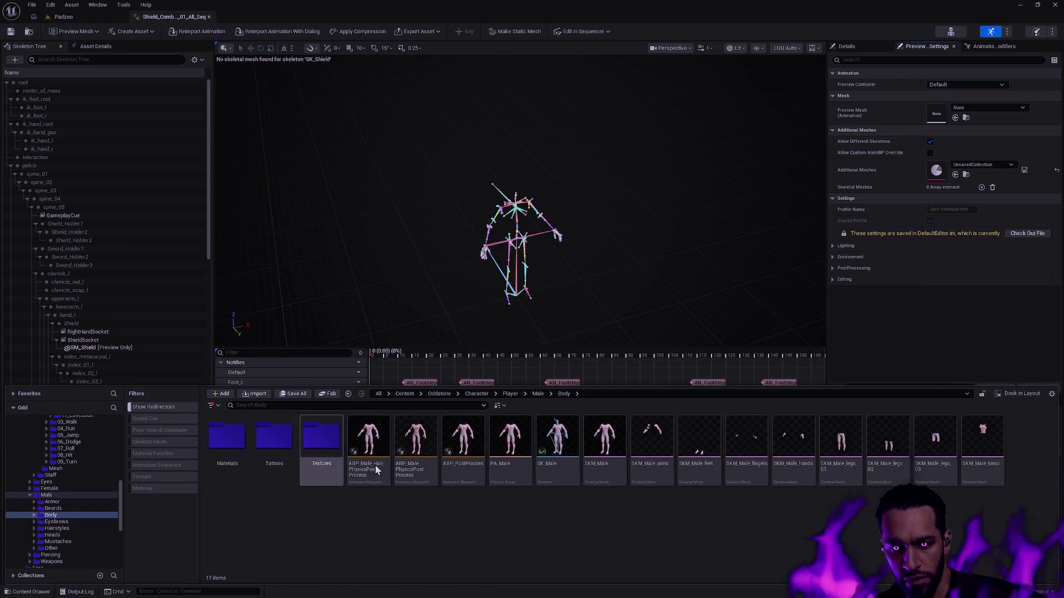
mouse_move(604, 477)
mouse_down()
mouse_move(774, 327)
mouse_move(941, 109)
mouse_up()
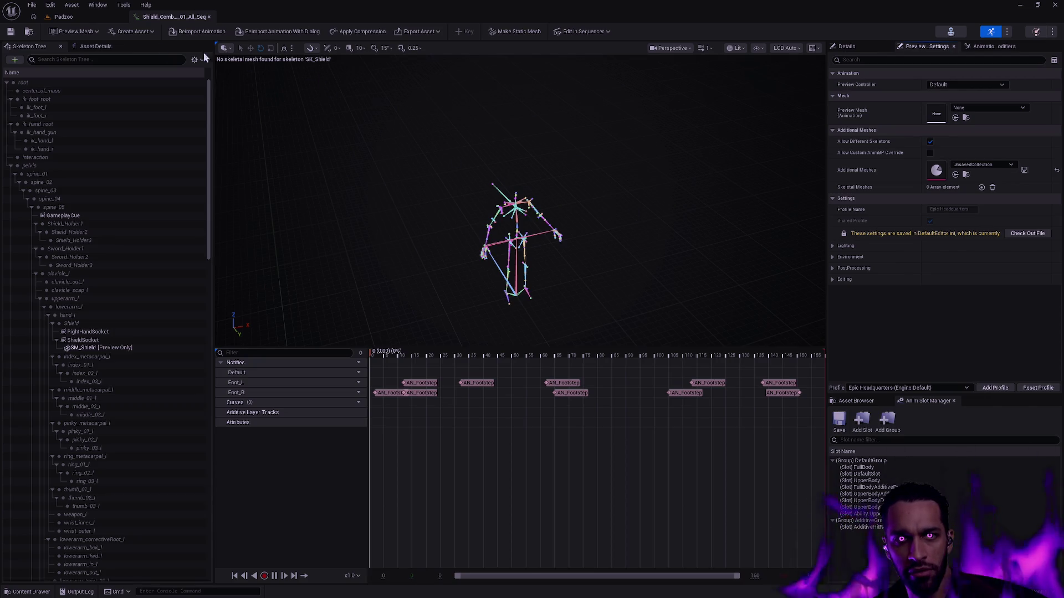
click(72, 32)
- Search SKM_Male in the Retarget Source Asset picker, select it, and browse to the mesh
click(72, 32)
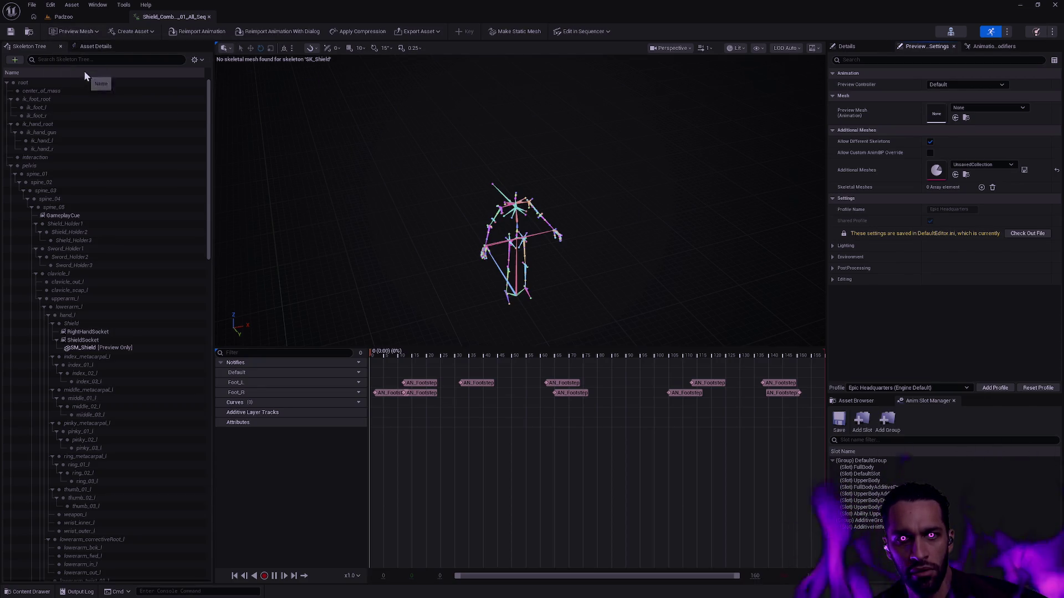
click(101, 48)
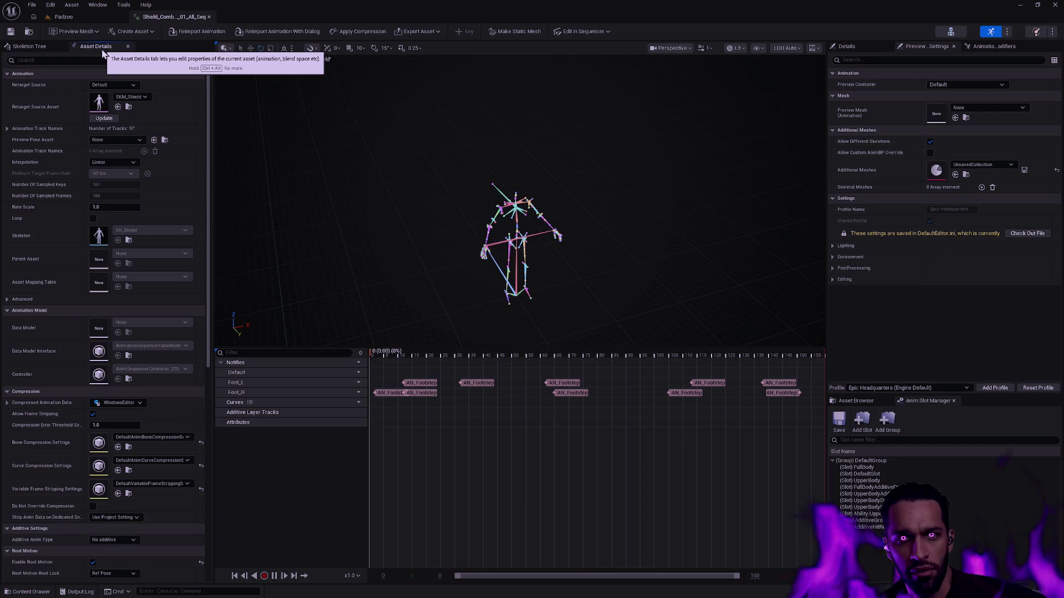
click(144, 97)
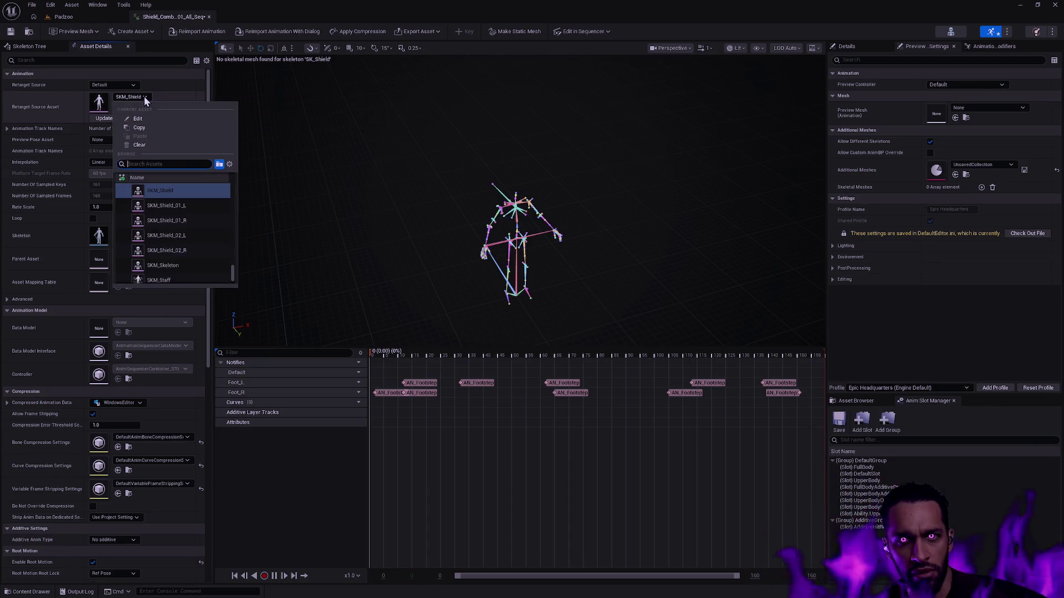
text(SKM_)
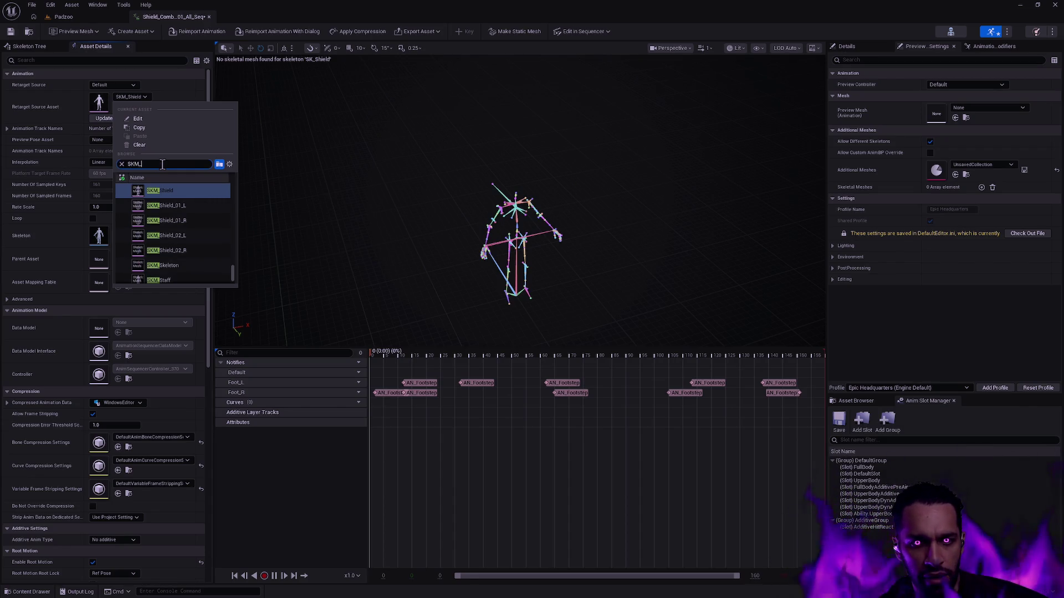
text(Male)
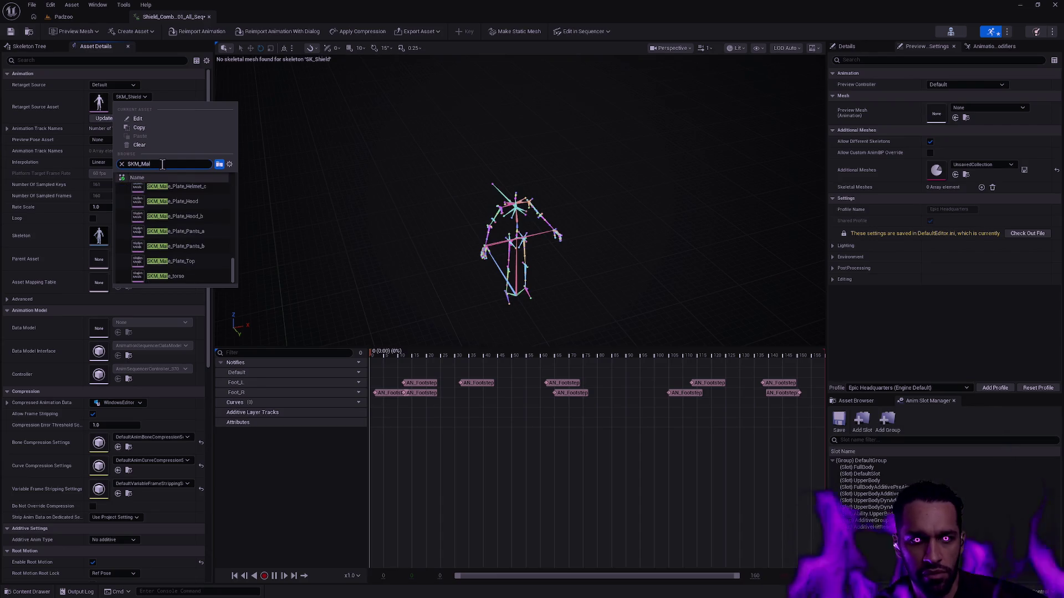
scroll(203, 219, down, 3)
scroll(204, 224, up, 10)
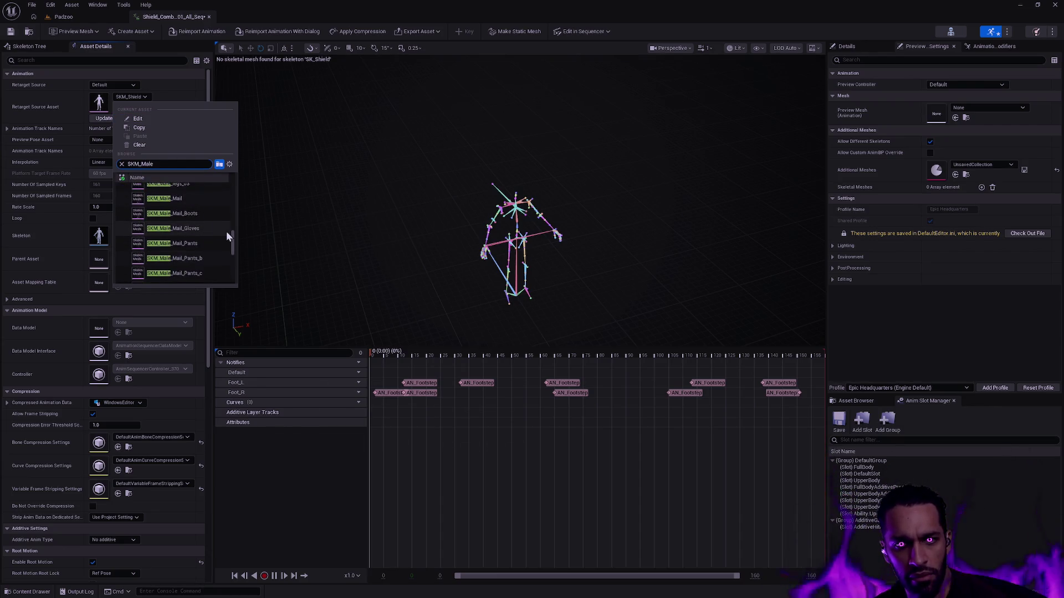
click(170, 192)
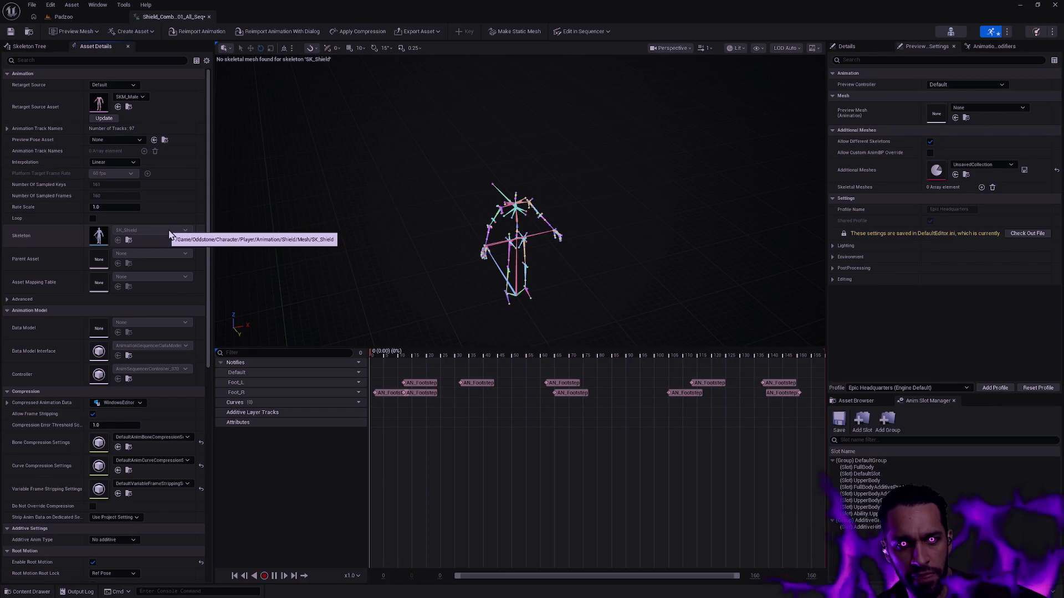
click(128, 107)
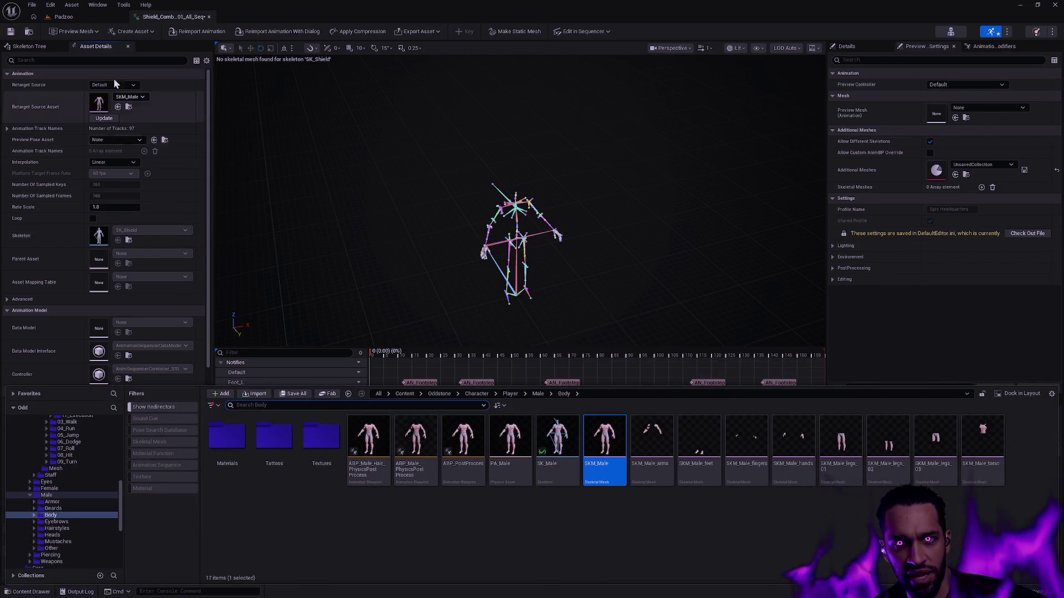
- Locate the SK_Shield skeleton and the attack animation, then run Find Skeleton on it
click(129, 241)
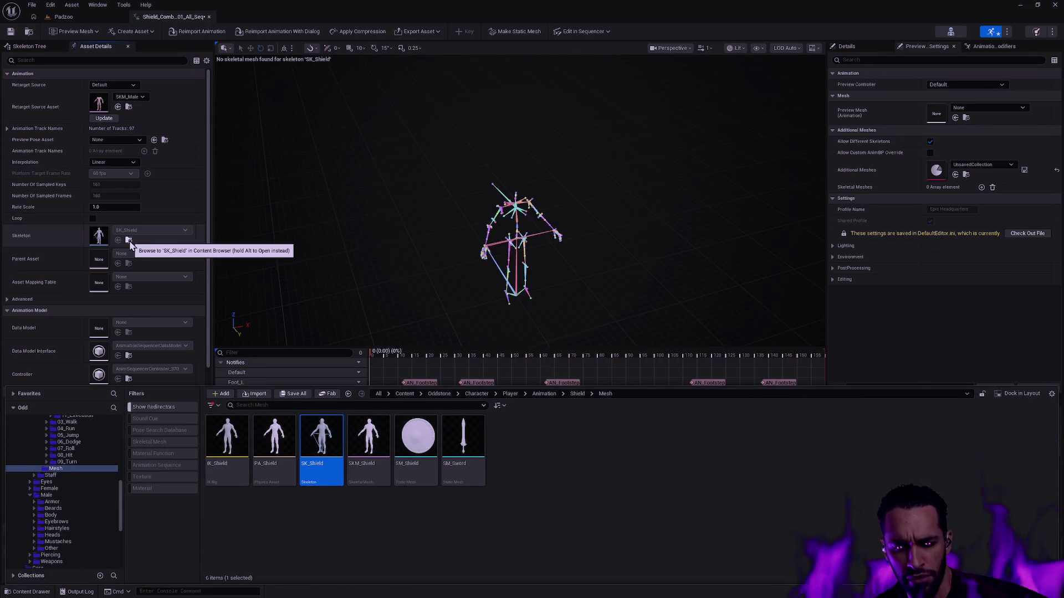
click(29, 32)
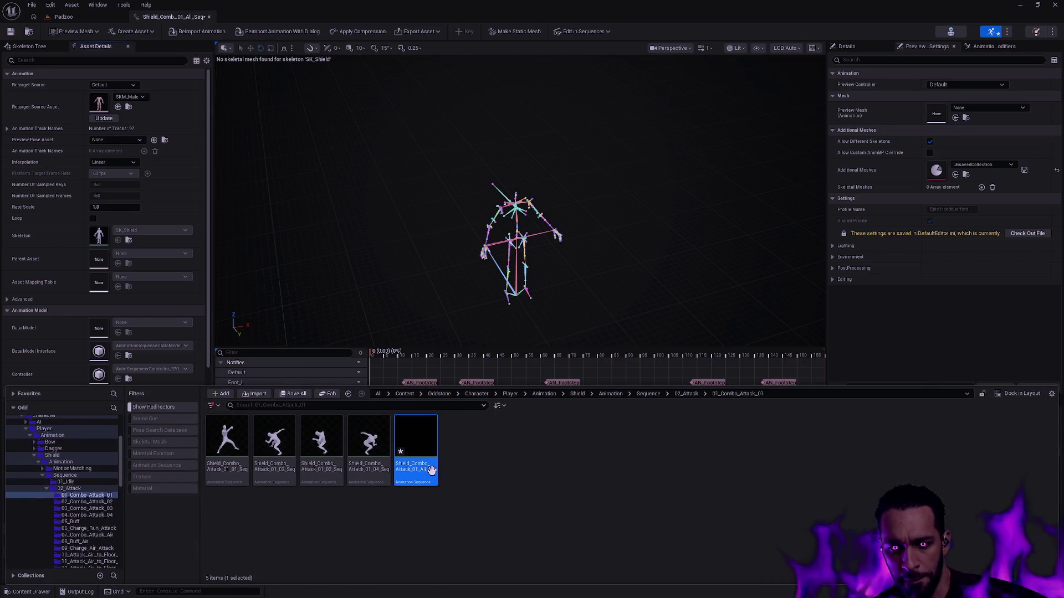
right_click(432, 471)
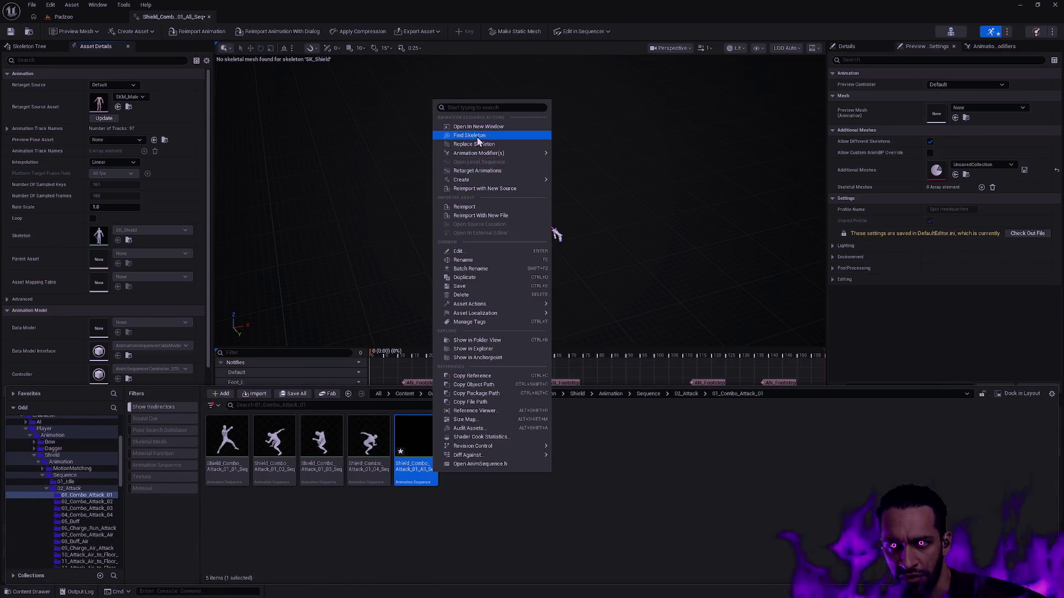
click(469, 136)
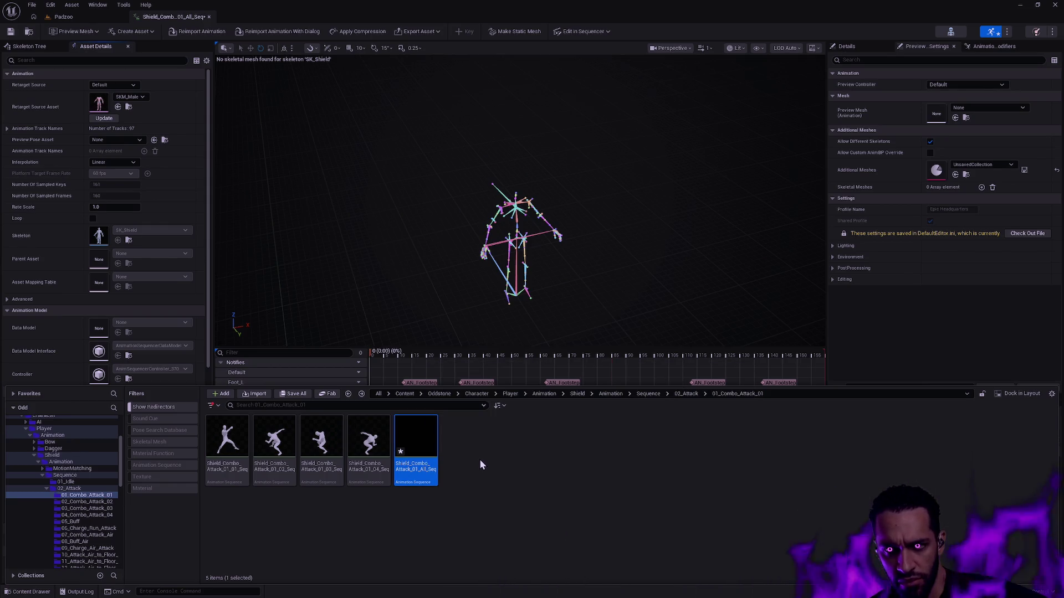
- Start Replace Skeleton on the animation, cancel it, and close the animation editor
right_click(425, 445)
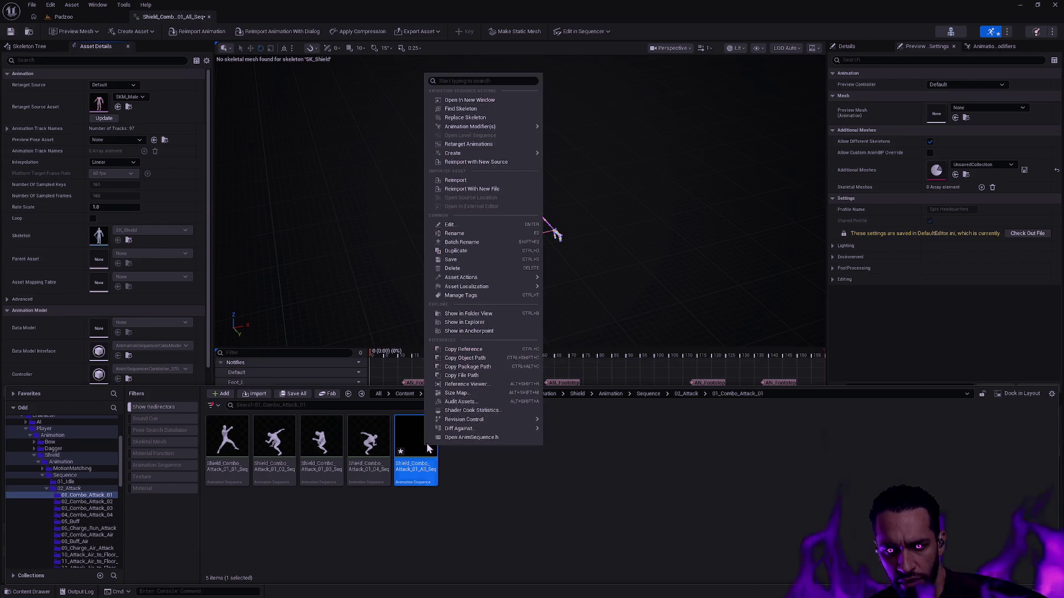
click(507, 119)
click(603, 393)
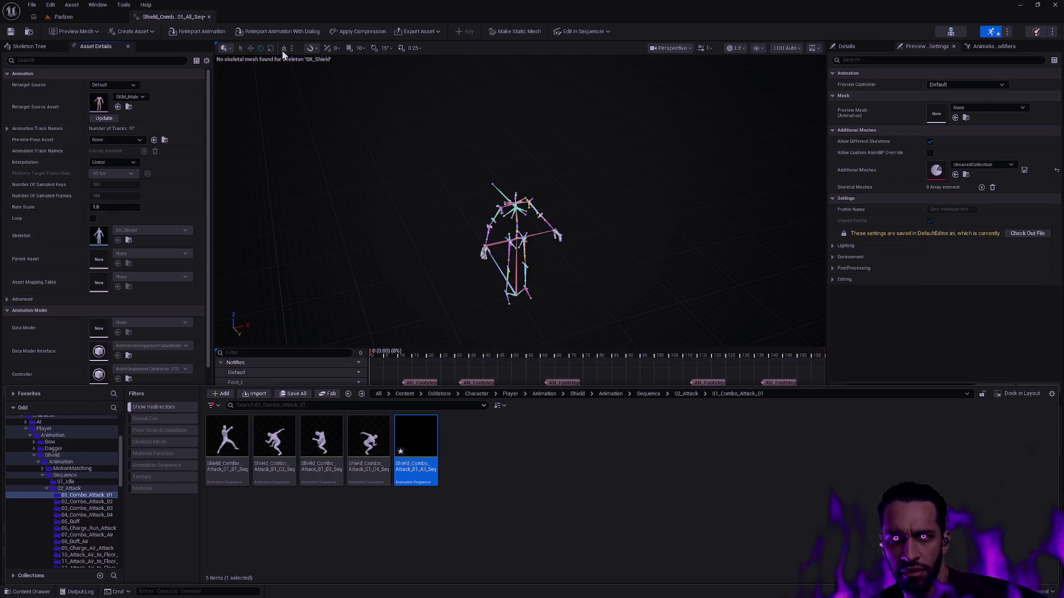
click(209, 17)
key(ctrl+space)
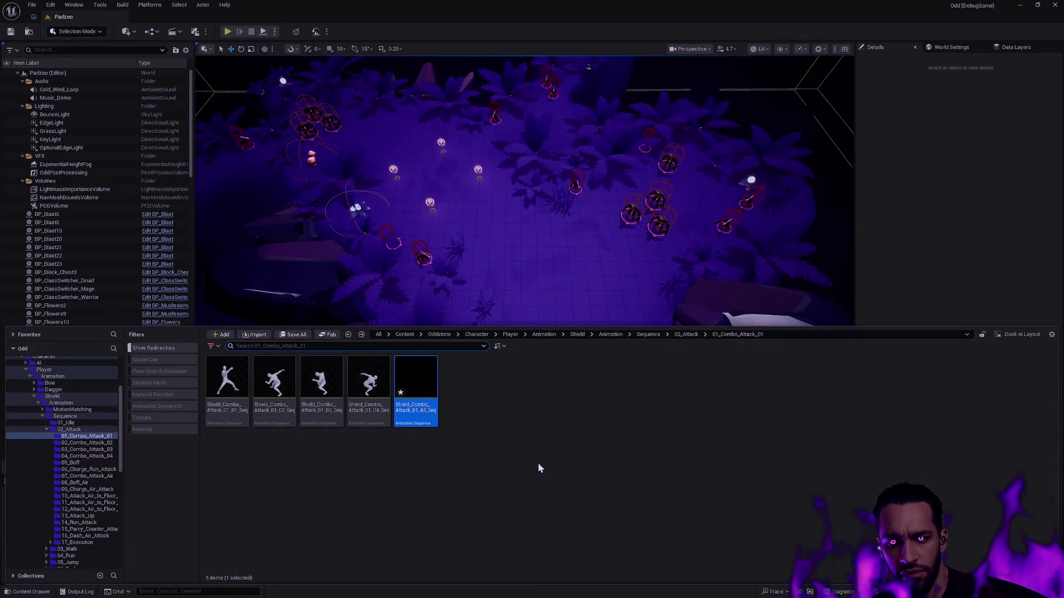
- Reopen Shield_Combo_Attack_01_All_Seq and pick SKM_Shield as its Retarget Source Asset via an SKM_Shi search
key(ctrl+space)
key(ctrl+space)
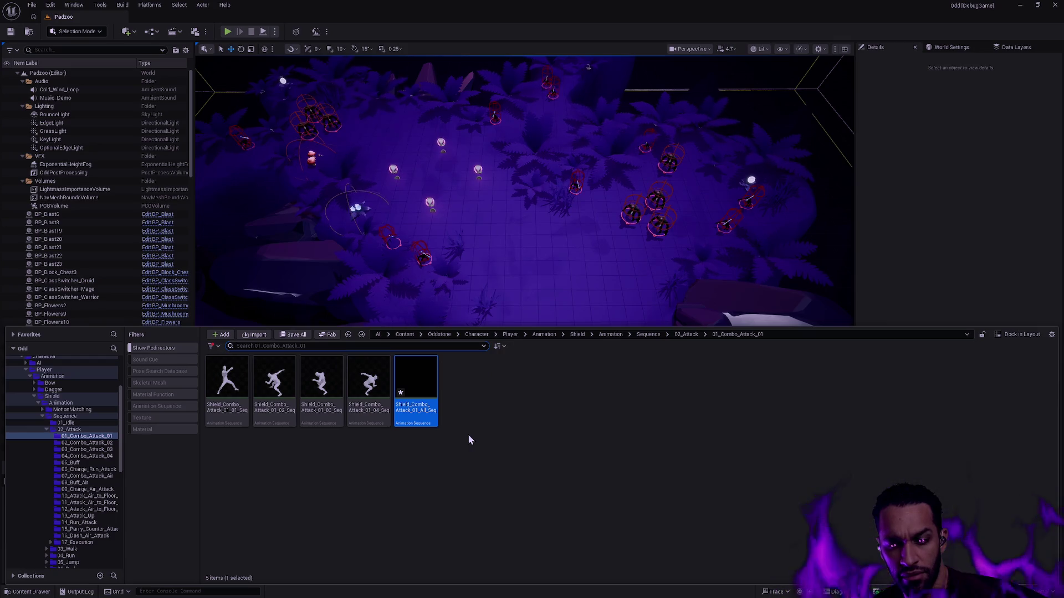
double_click(427, 416)
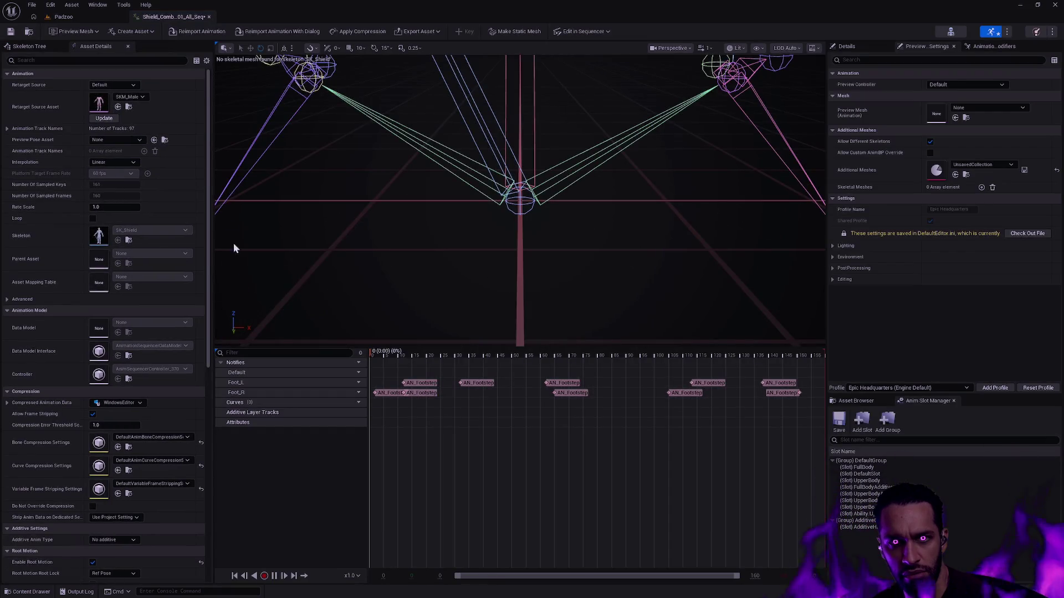
click(133, 97)
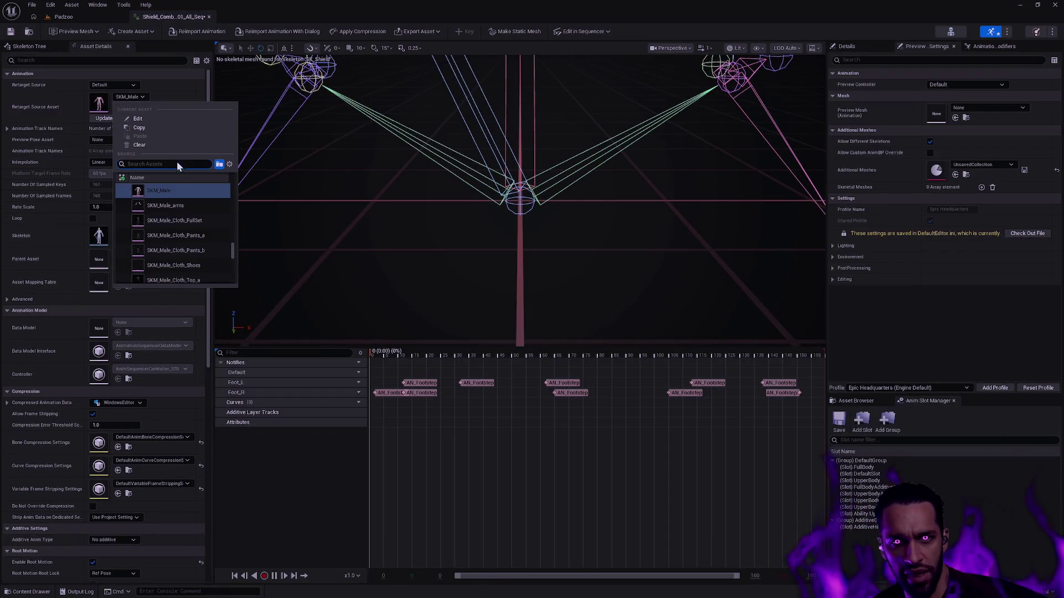
text(SK_SHiel)
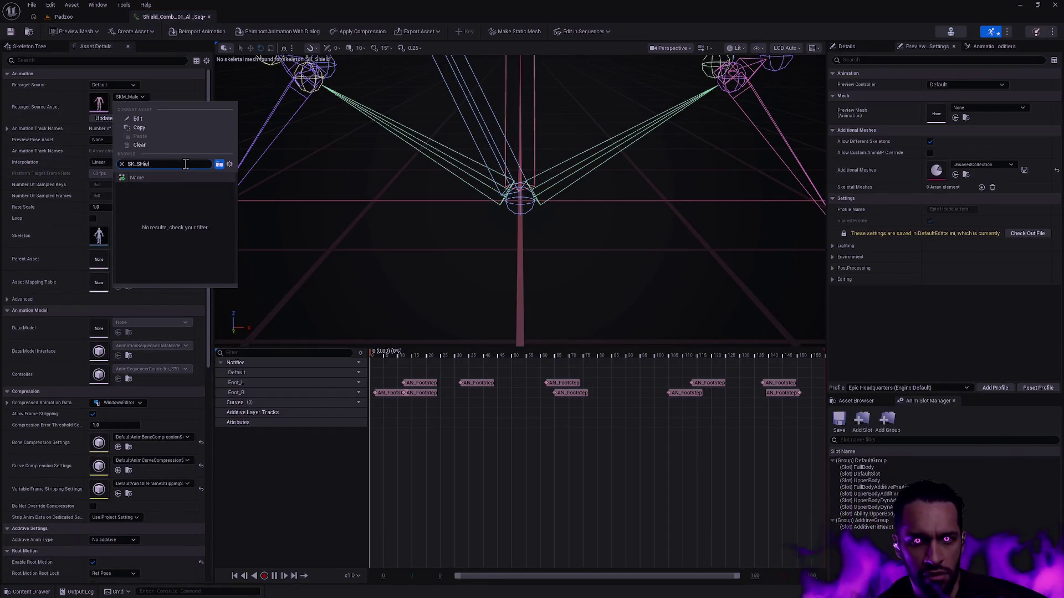
key(BackSpace)
key(BackSpace)
key(BackSpace)
text(SKM_Shi)
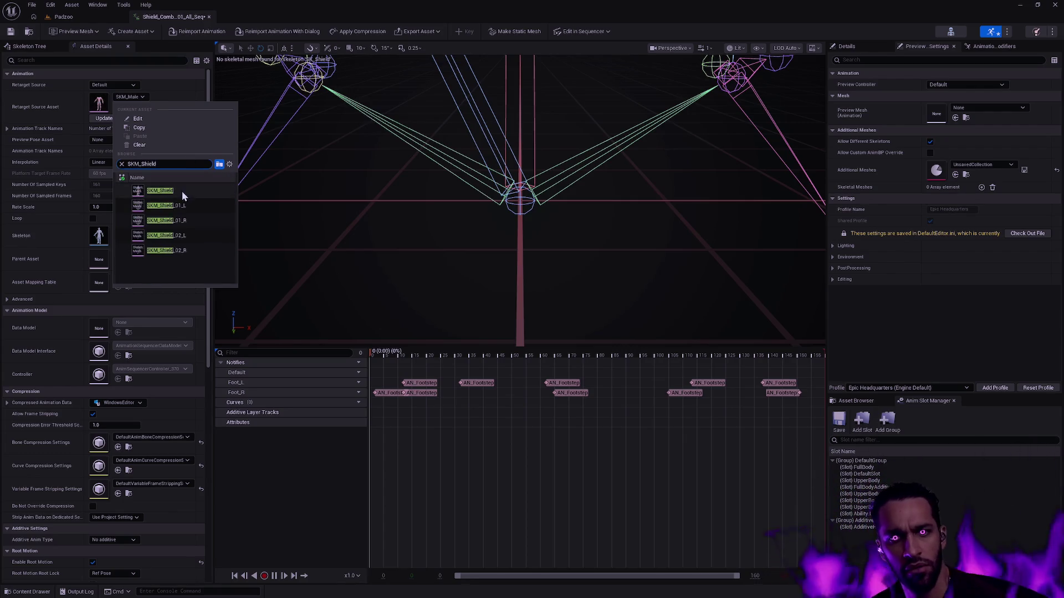
click(182, 191)
mouse_move(515, 200)
mouse_down()
mouse_move(518, 260)
mouse_move(517, 203)
mouse_up()
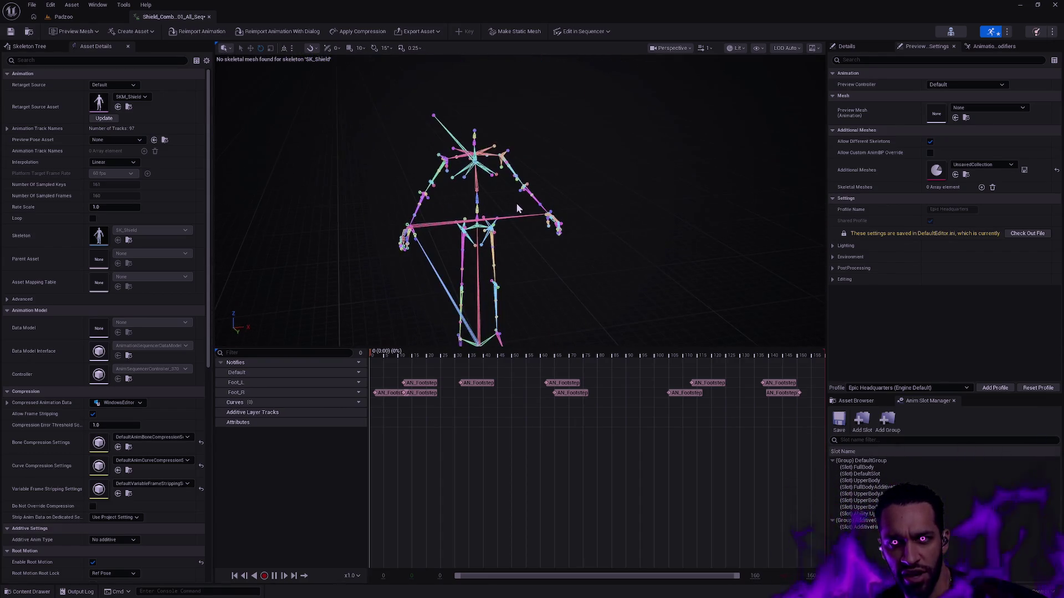
key(ctrl+space)
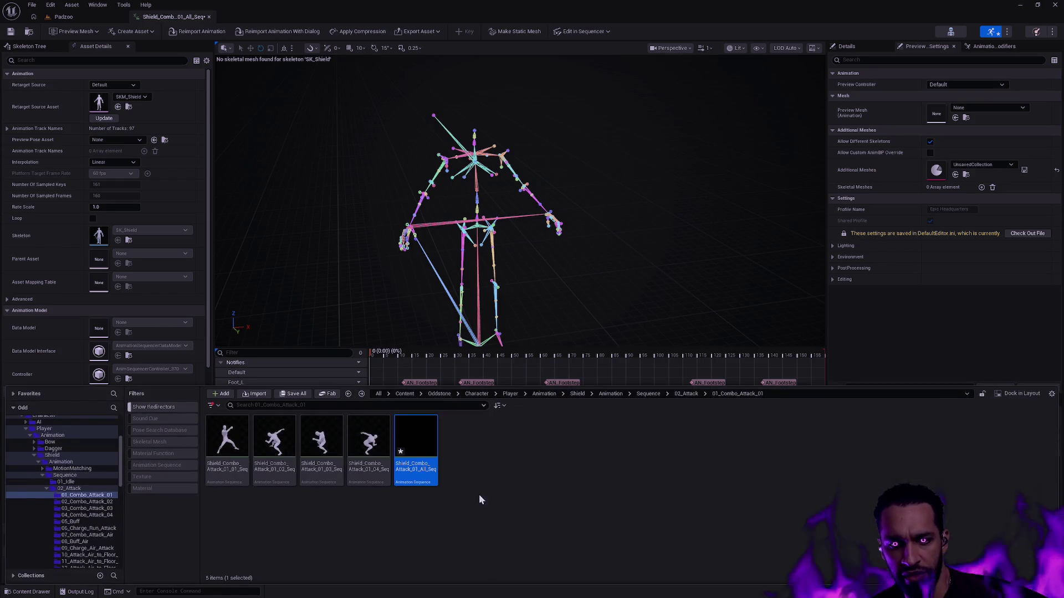
- Locate the SK_Shield skeleton asset in the content browser
click(129, 240)
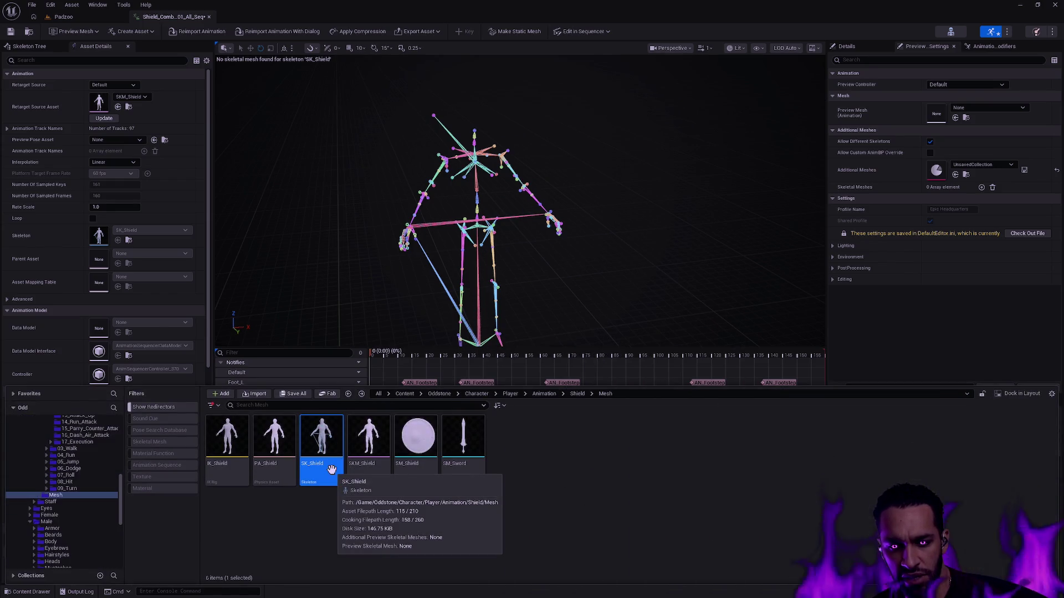
right_click(331, 470)
click(371, 523)
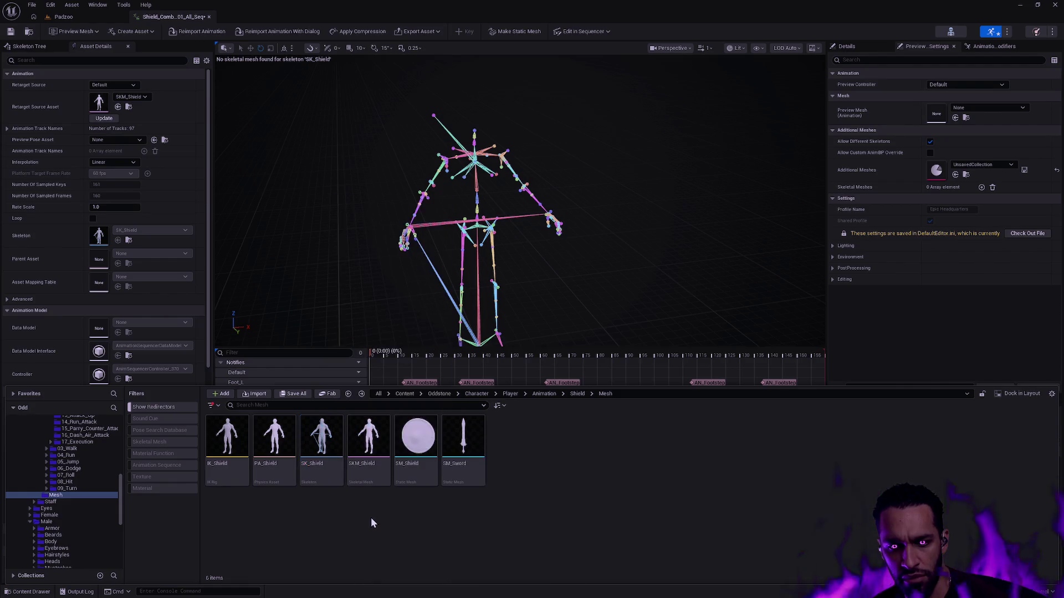
mouse_move(370, 479)
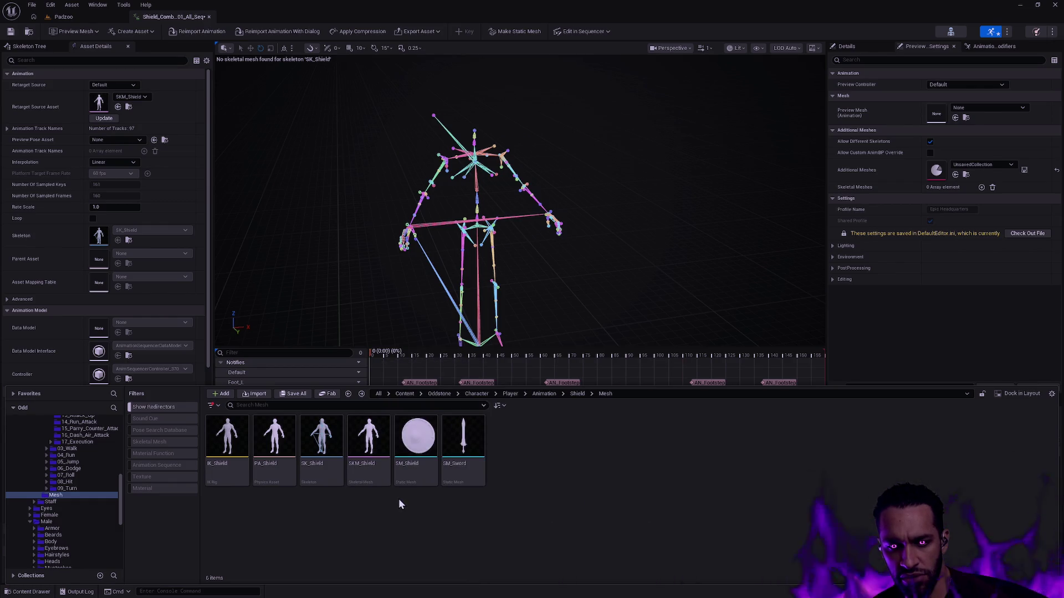
- Assign the SK_Shield skeleton to the SKM_Shield mesh
right_click(378, 452)
mouse_move(461, 171)
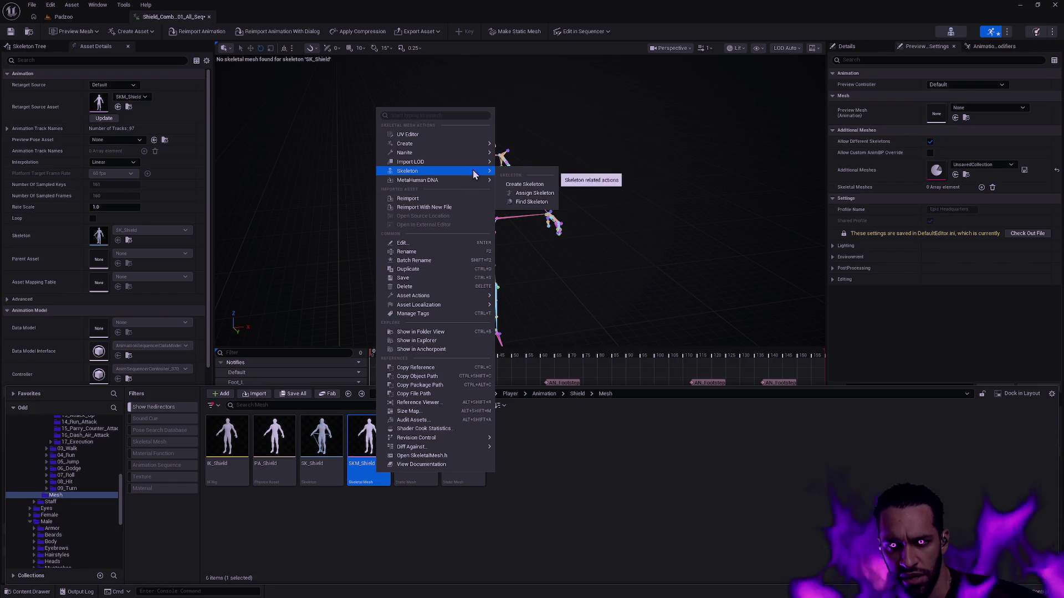
click(530, 194)
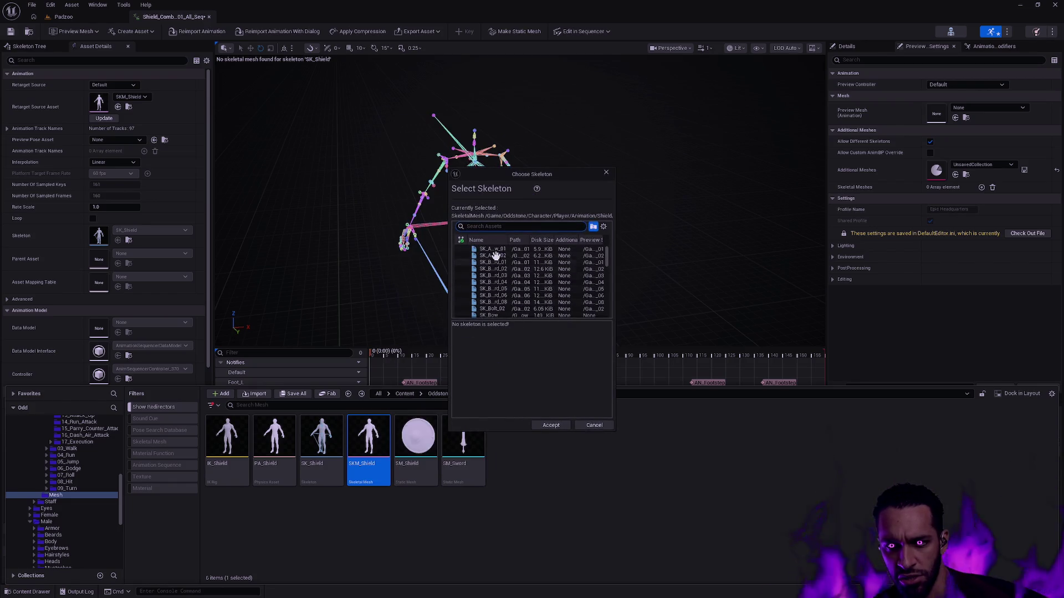
click(494, 224)
text(SK_Shield)
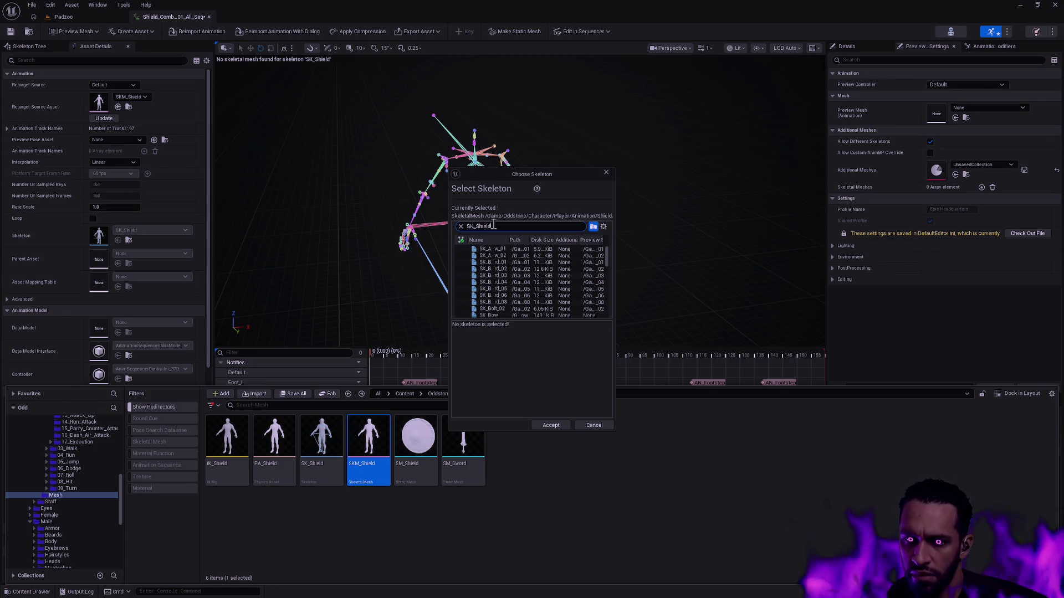
click(491, 249)
click(551, 425)
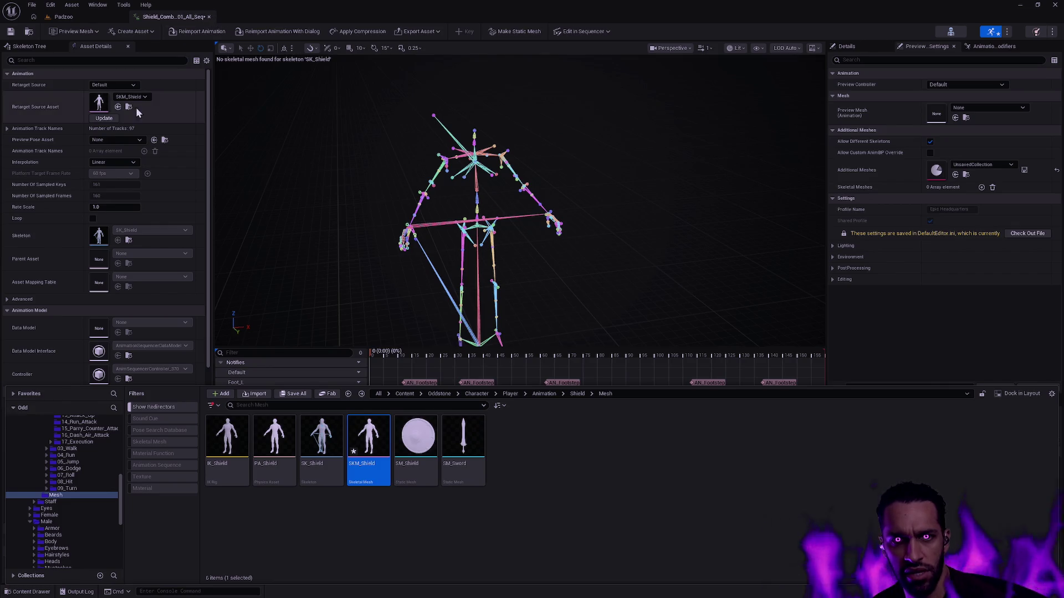
- Close the animation editor, save SKM_Shield, and step the content browser back through recent folders
click(209, 16)
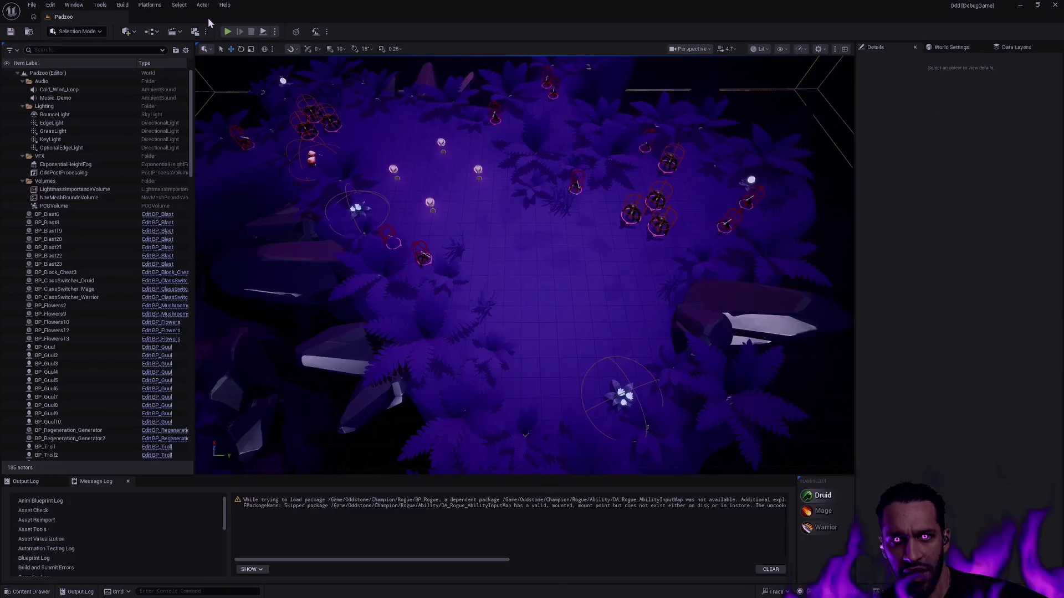
key(ctrl+space)
key(ctrl+s)
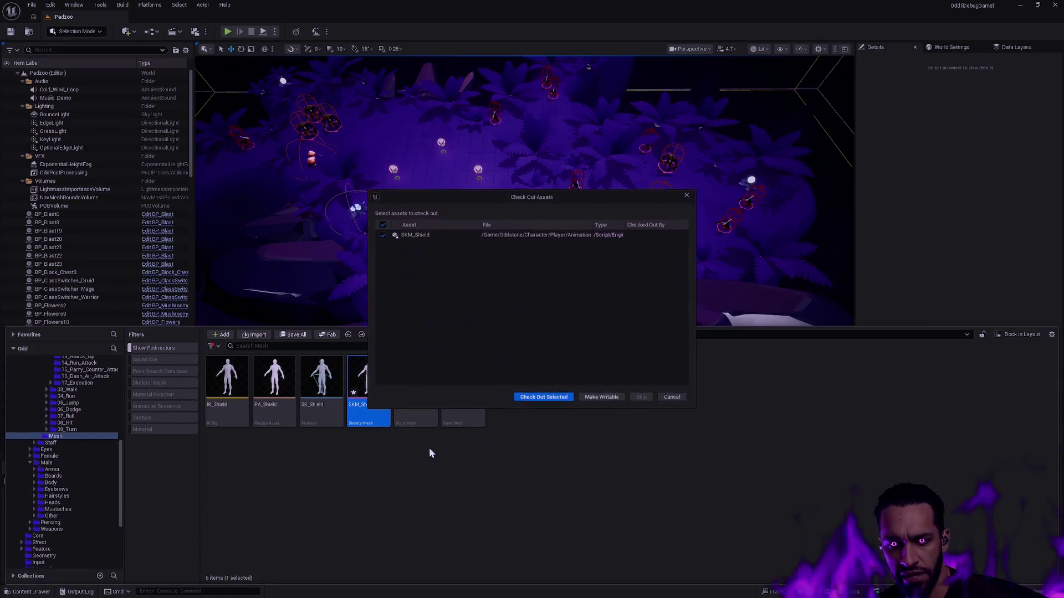
click(540, 397)
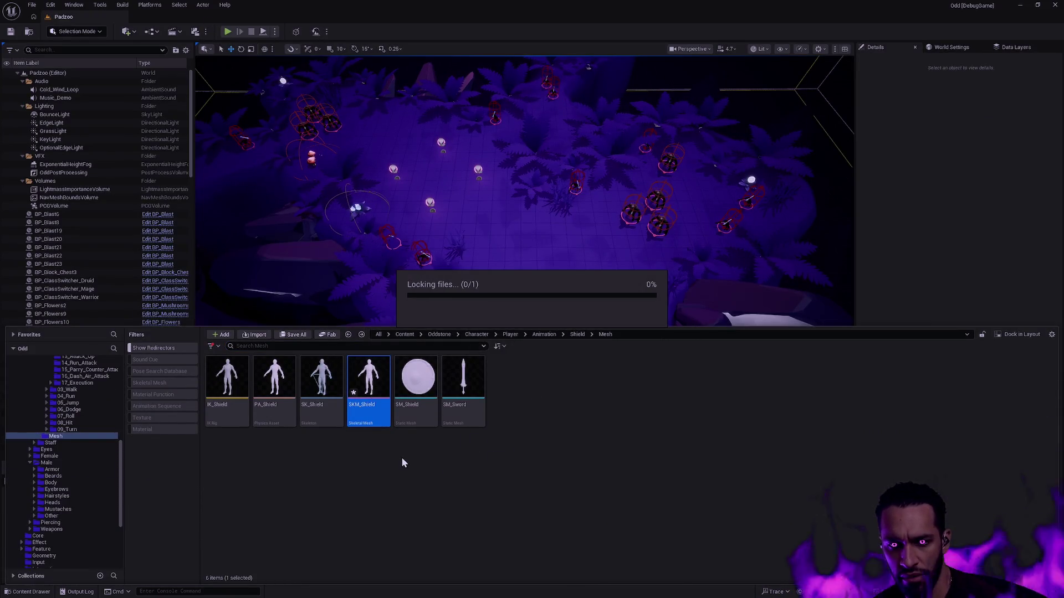
key(alt+Left)
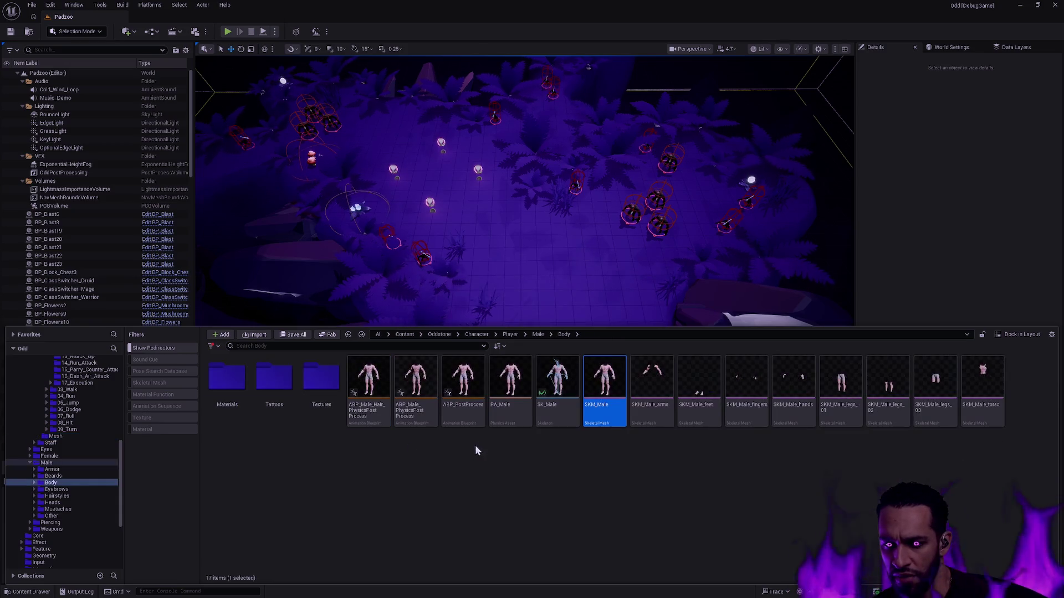
key(alt+Left)
key(alt+Left)
key(alt+Left)
key(alt+Right)
- Preview Shield_Combo_Attack_01_All_Seq, then navigate back through the content browser folders
double_click(424, 421)
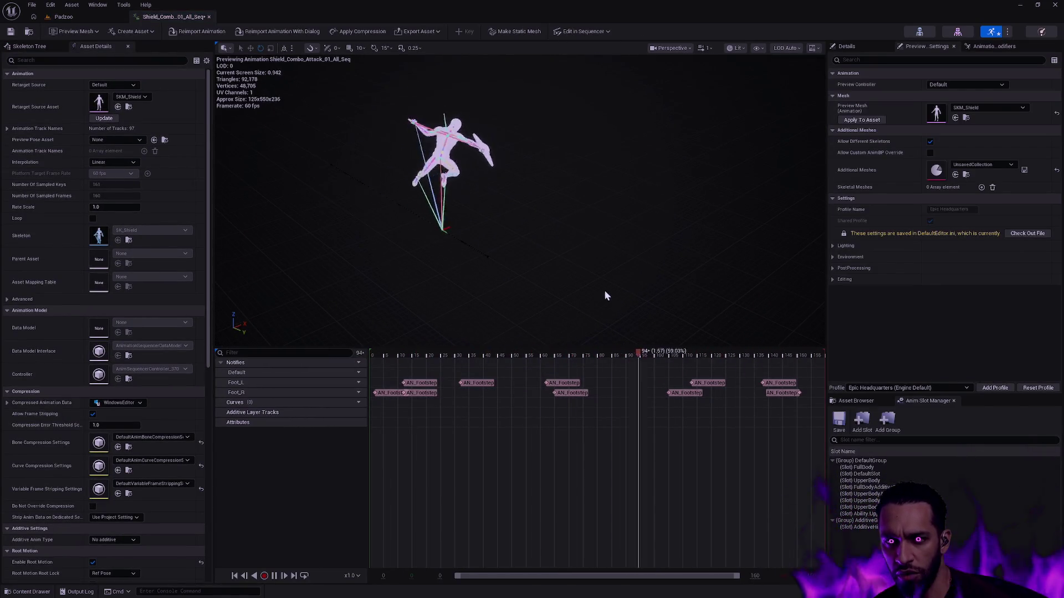
key(ctrl+space)
click(611, 393)
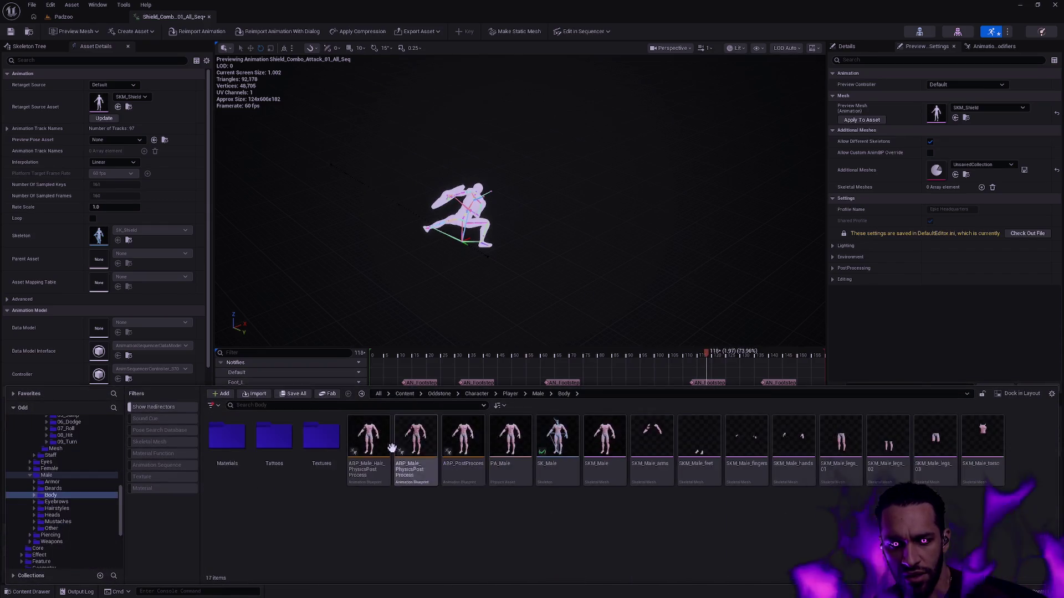
click(591, 393)
click(604, 417)
key(alt+Left)
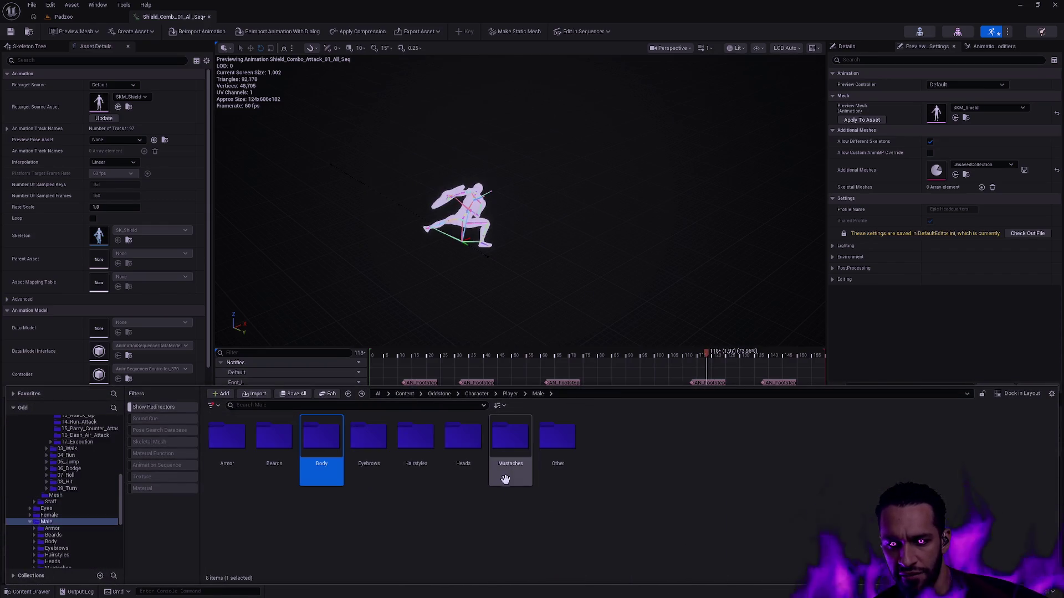
key(alt+Left)
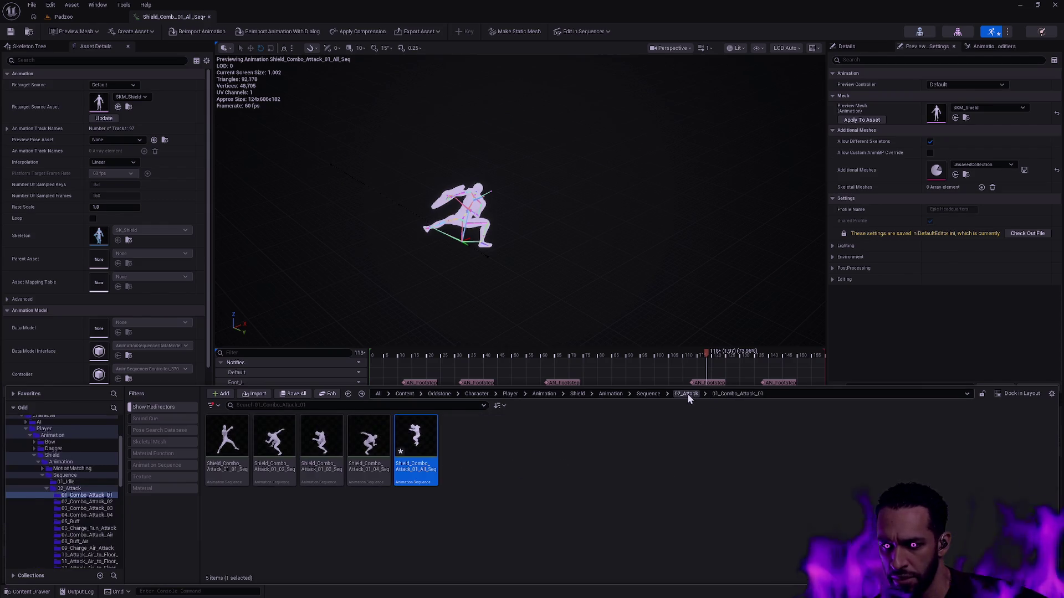
- Preview Shield_Combo_Attack_02_All_Seq from the 02_Combo_Attack_02 folder
click(686, 394)
double_click(274, 439)
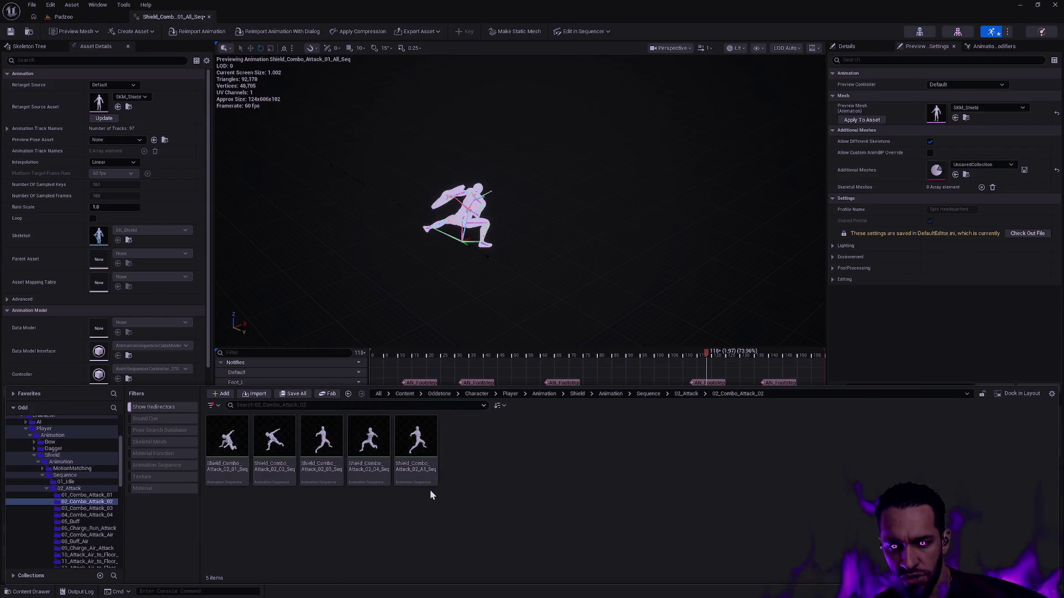
double_click(421, 470)
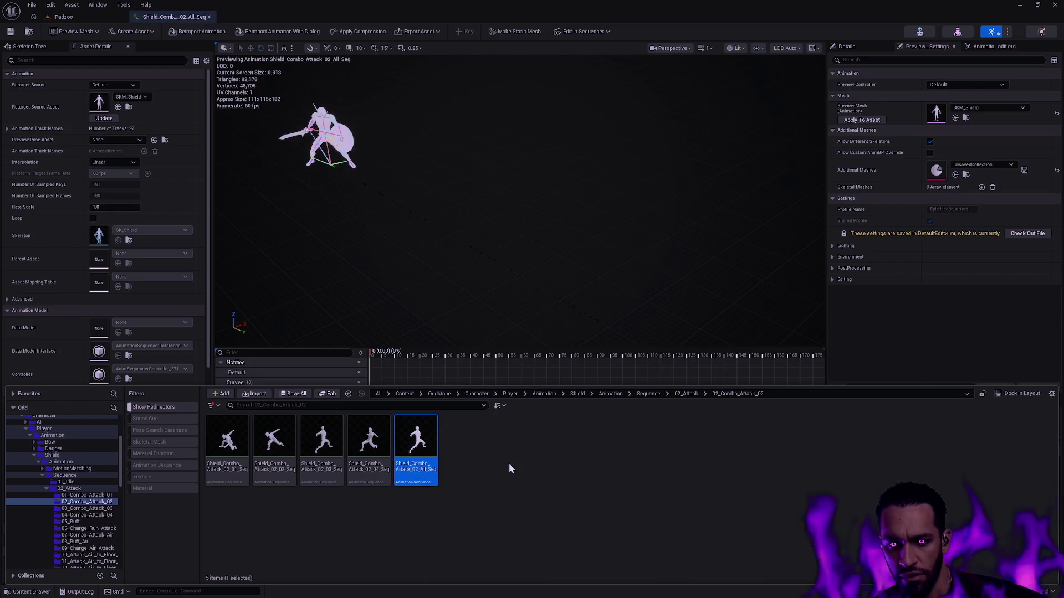
click(443, 272)
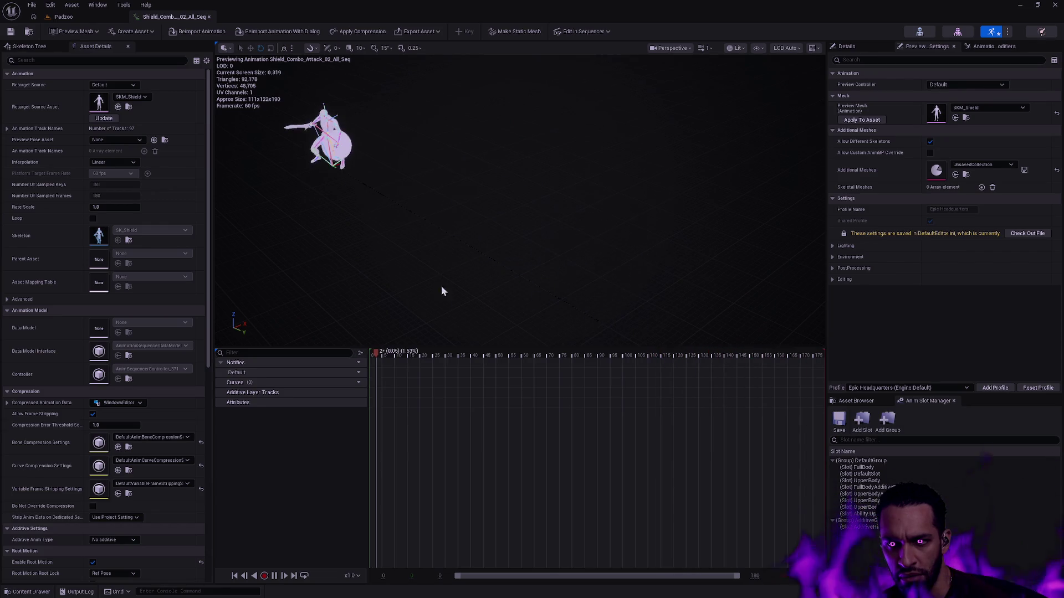
- Preview Shield_Combo_Attack_03_All_Seq from the 03_Combo_Attack_03 folder
key(ctrl+space)
click(348, 394)
double_click(321, 440)
double_click(432, 467)
click(503, 287)
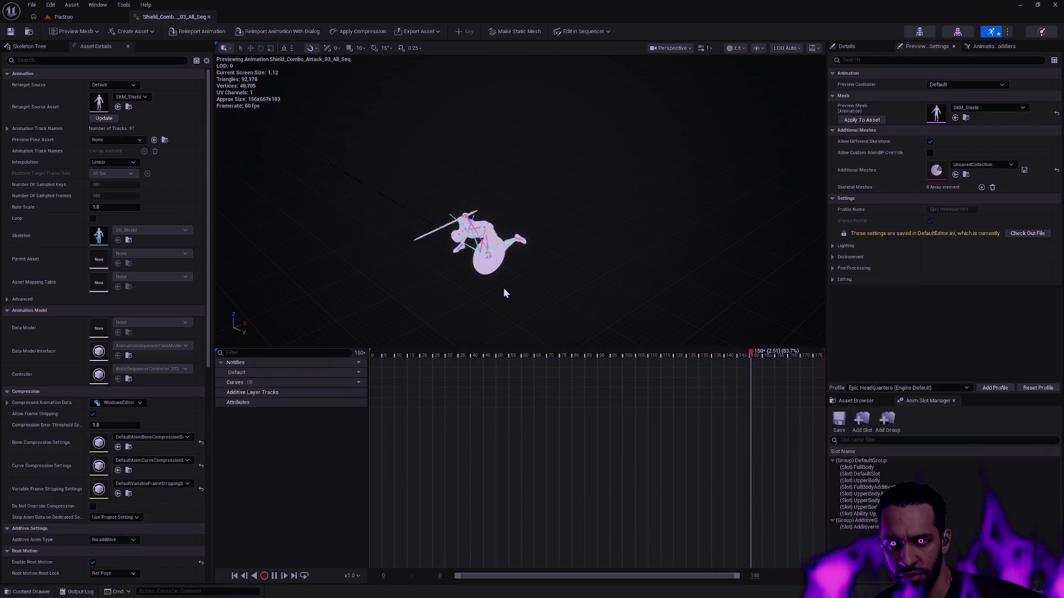
- Load Shield_Combo_Attack_04_All_Seq from 04_Combo_Attack_04 into the preview
key(ctrl+space)
click(348, 393)
double_click(368, 438)
click(415, 443)
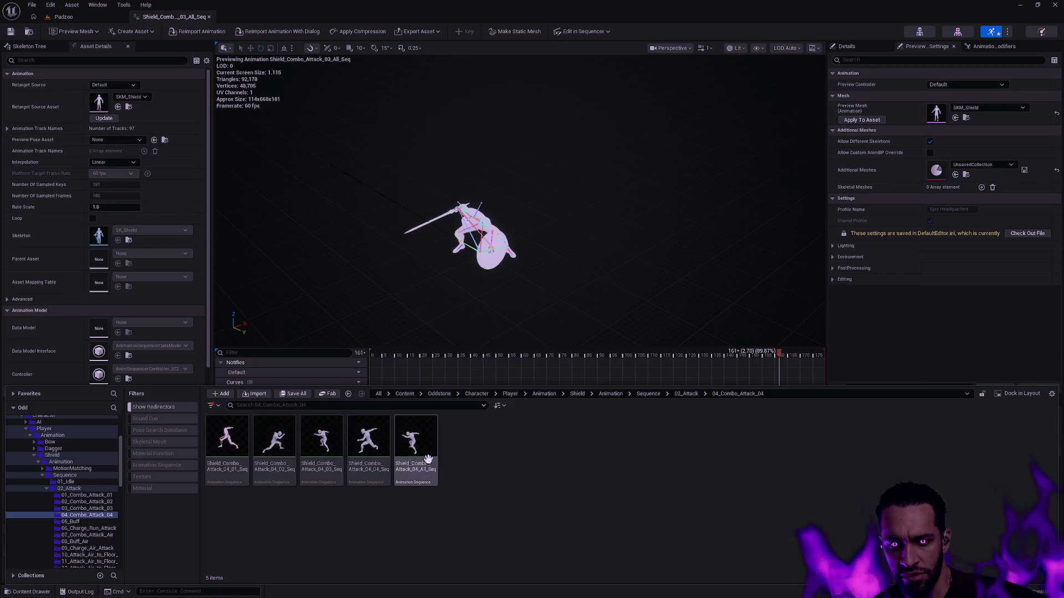
drag(467, 439, 580, 358)
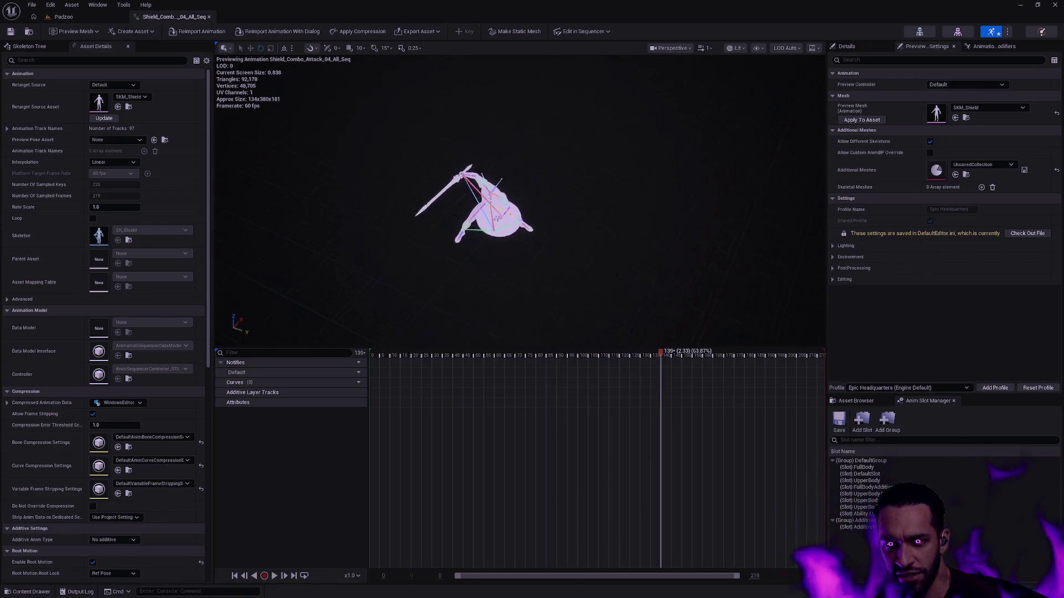
- Scrub the Shield_Combo_Attack_04_All_Seq timeline, back to frame 86, forward, then back near frame 63
drag(661, 355, 360, 350)
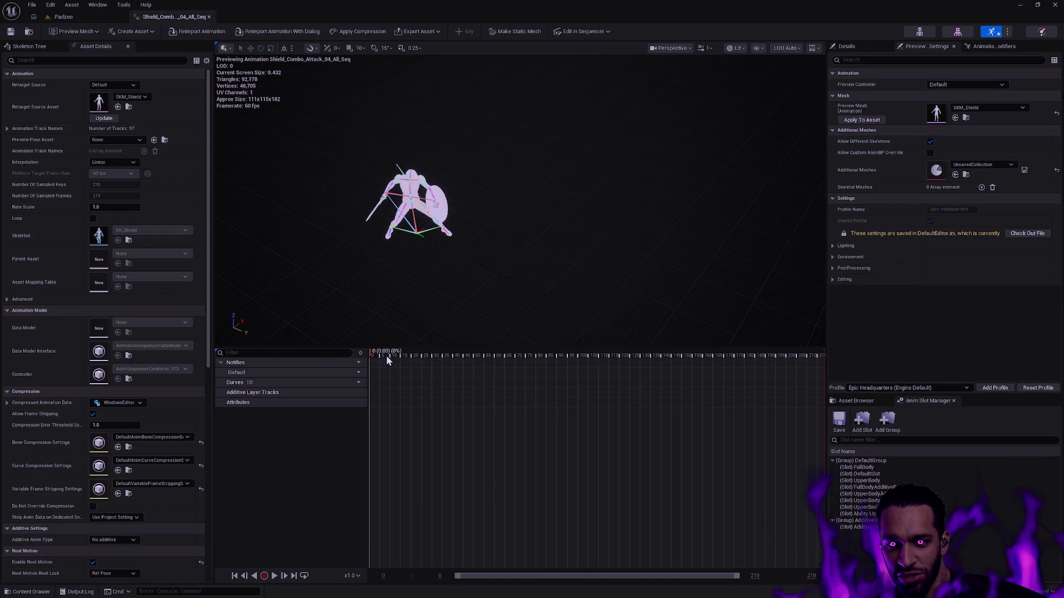
drag(397, 355, 662, 357)
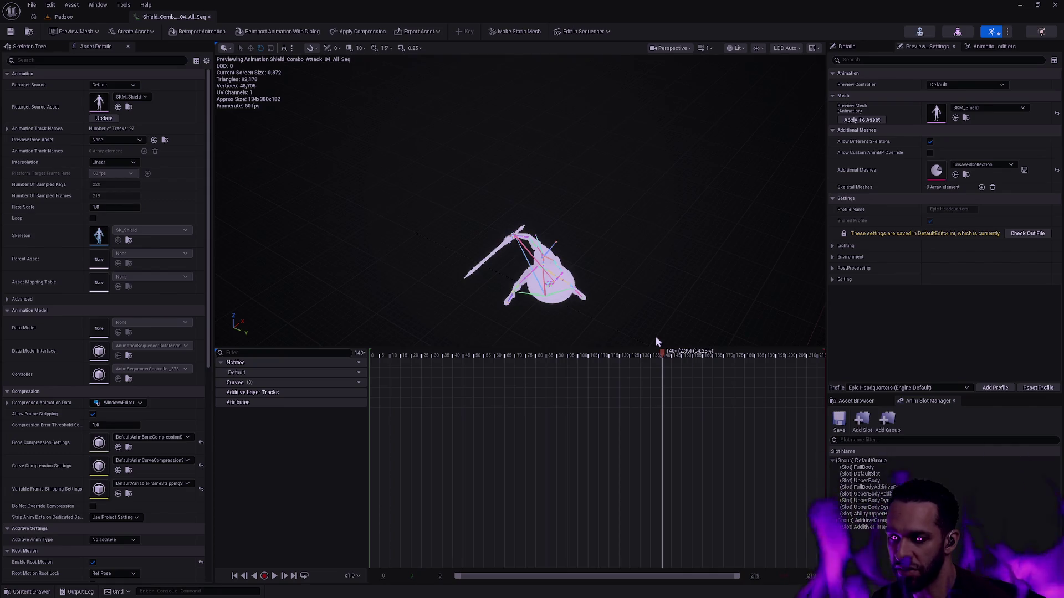
mouse_move(656, 337)
mouse_down()
mouse_move(473, 334)
mouse_move(516, 333)
mouse_up()
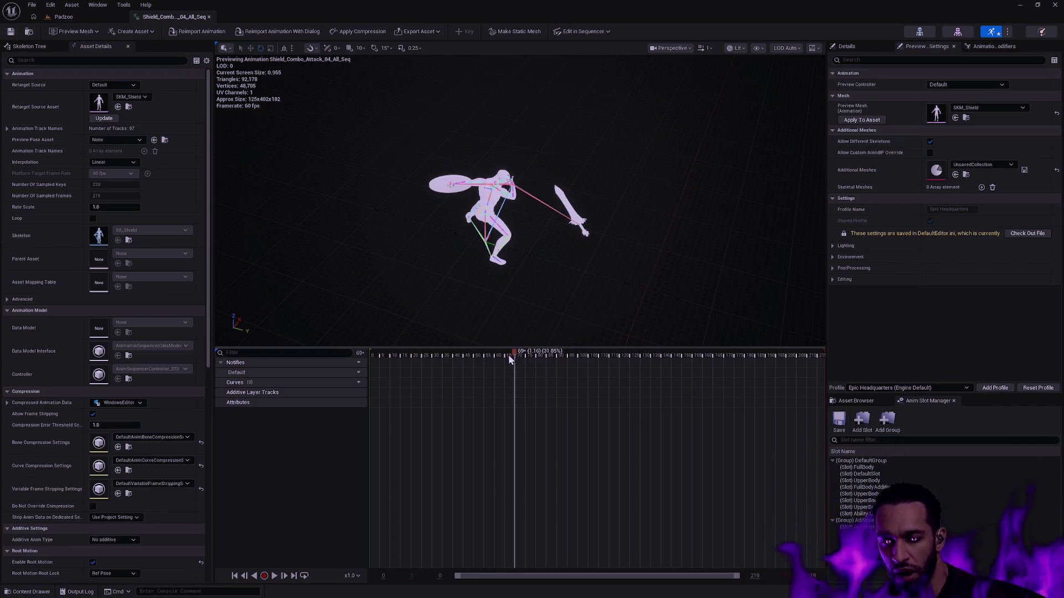
- Scrub back to frame 14 to check the poses, then open the preview mesh choice
mouse_move(503, 353)
mouse_down()
mouse_move(389, 353)
mouse_move(551, 338)
mouse_move(404, 338)
mouse_move(490, 333)
mouse_up()
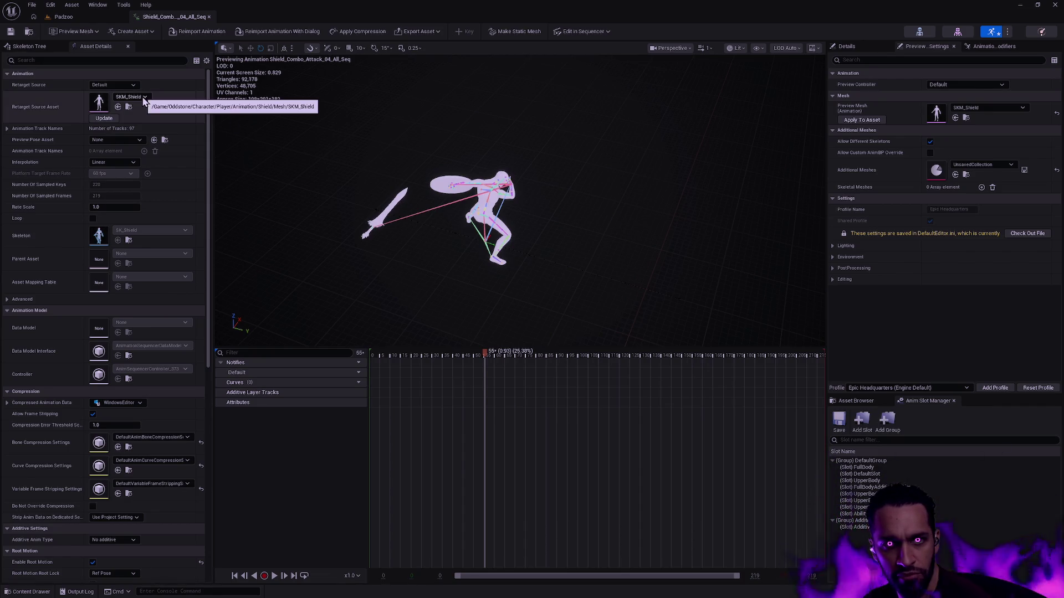
click(987, 109)
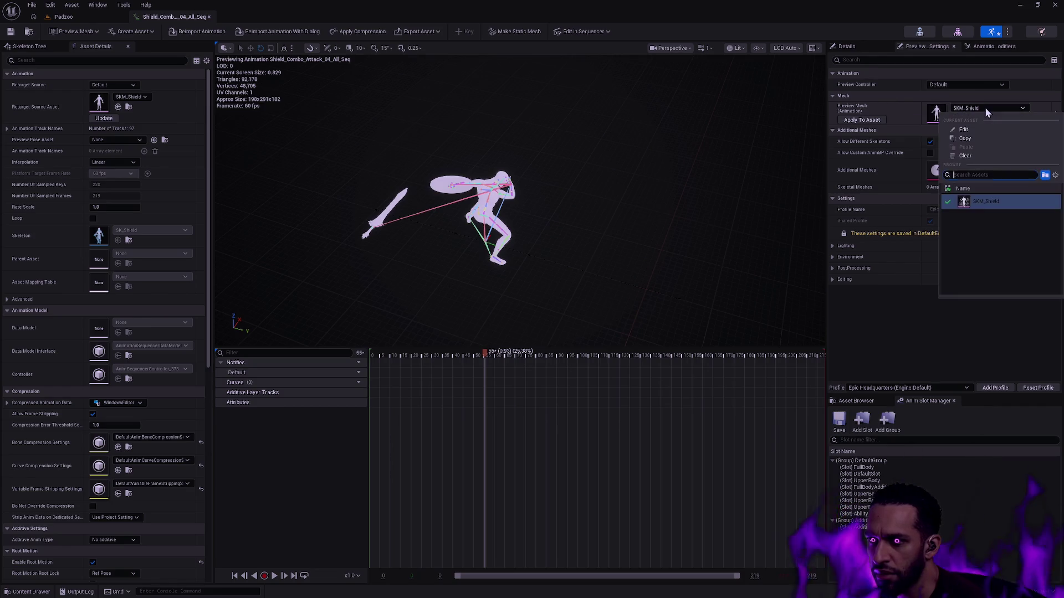
- Abandon the SKM_Druid preview mesh search and bring up the content browser
text(SKM_Druid)
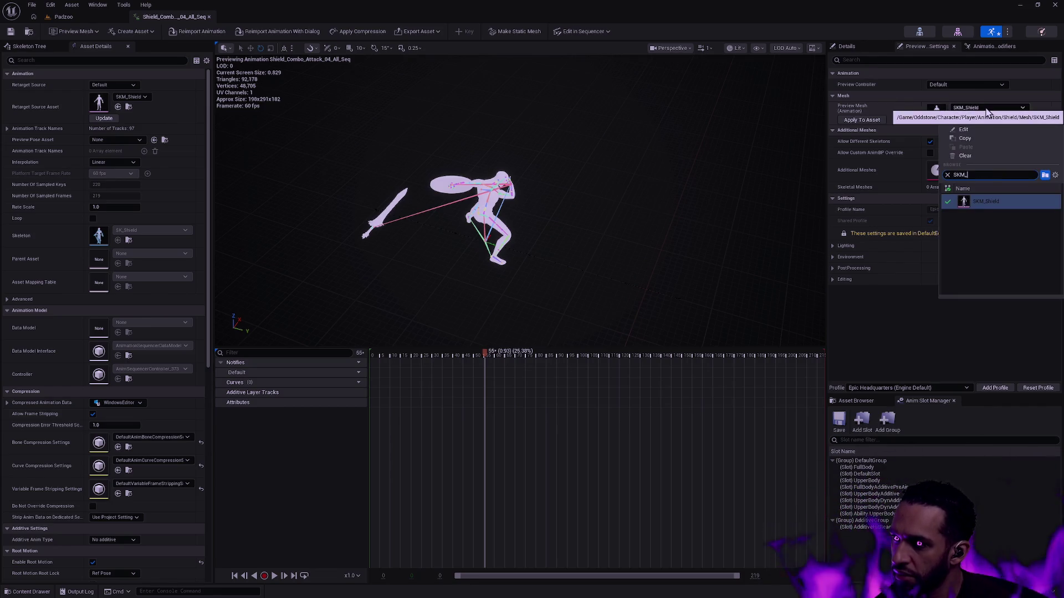
key(Escape)
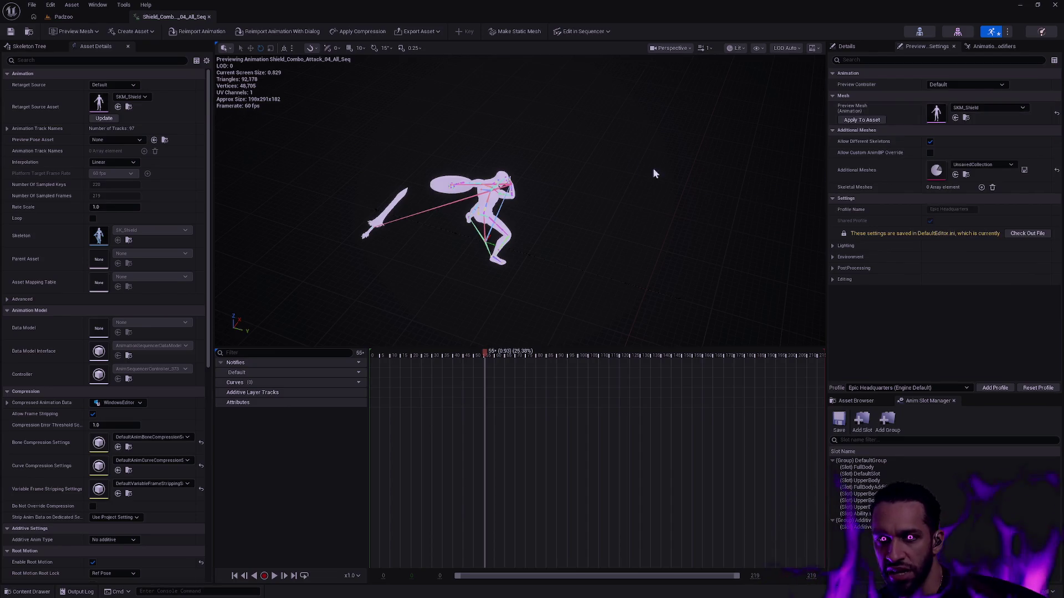
click(33, 31)
right_click(422, 443)
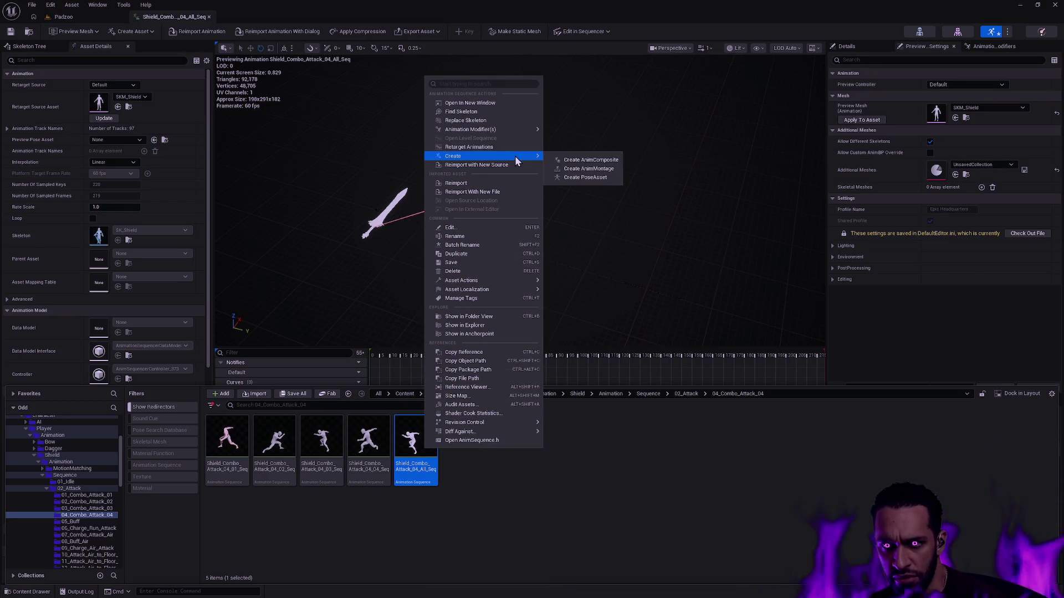
click(208, 15)
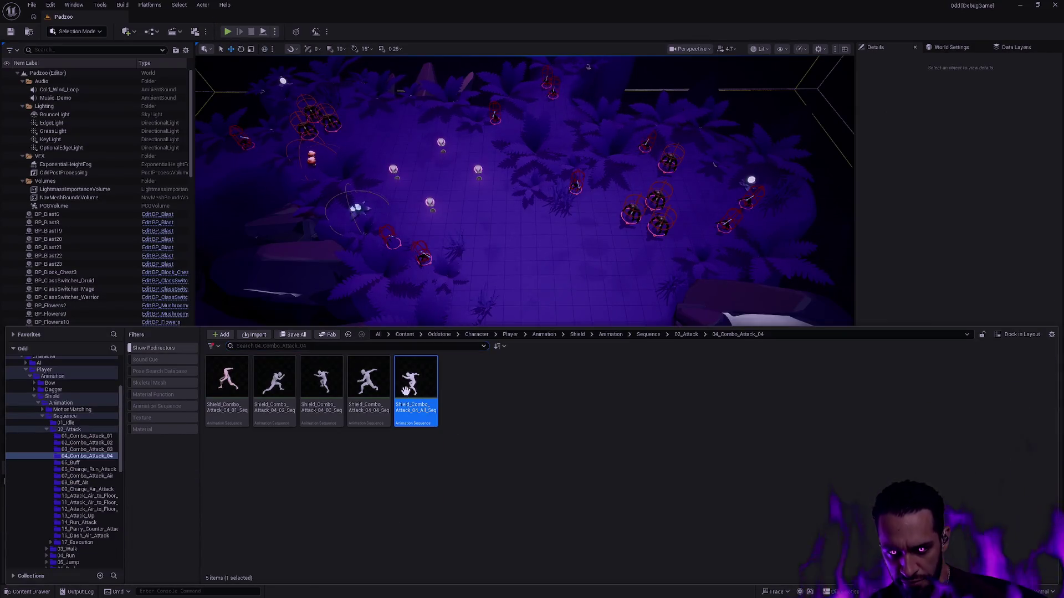
- Replace Shield_Combo_Attack_04_All_Seq's skeleton with SK_Male and reopen the animation
right_click(413, 387)
mouse_move(480, 97)
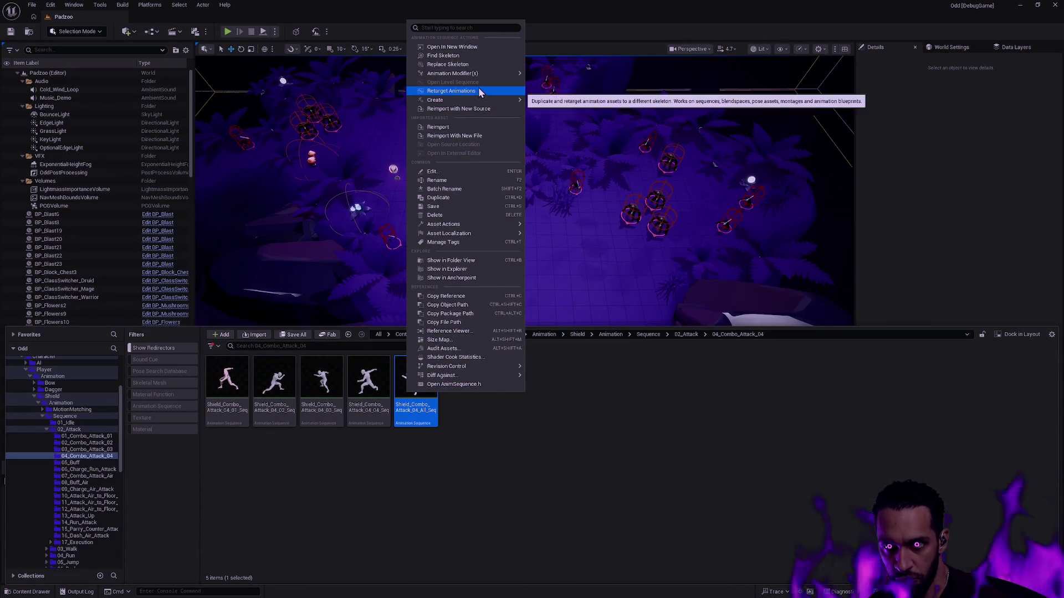
click(483, 64)
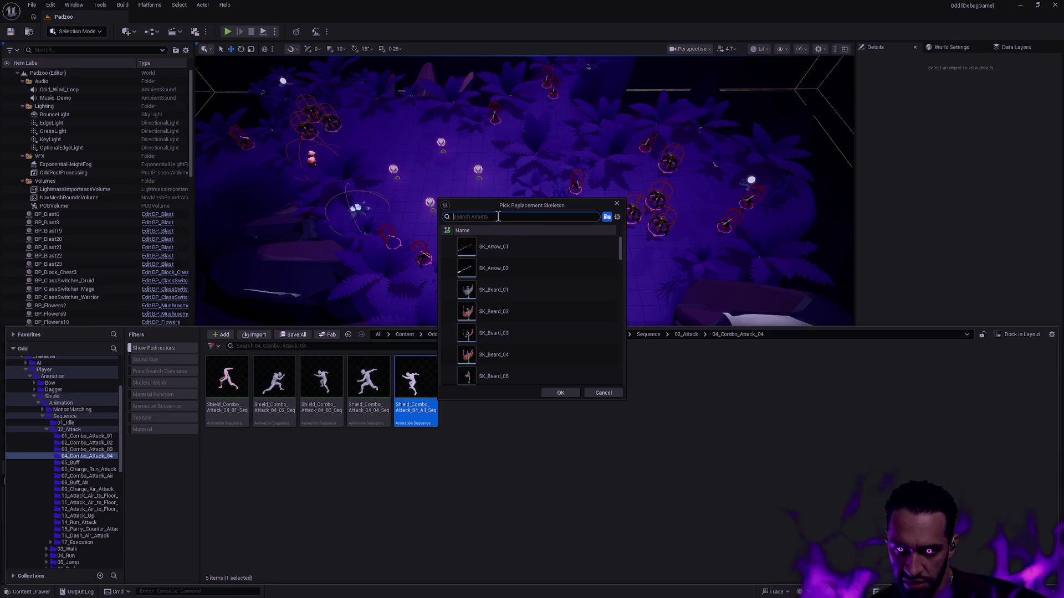
text(SKM_Male)
key(ctrl+a)
text(SK_Male)
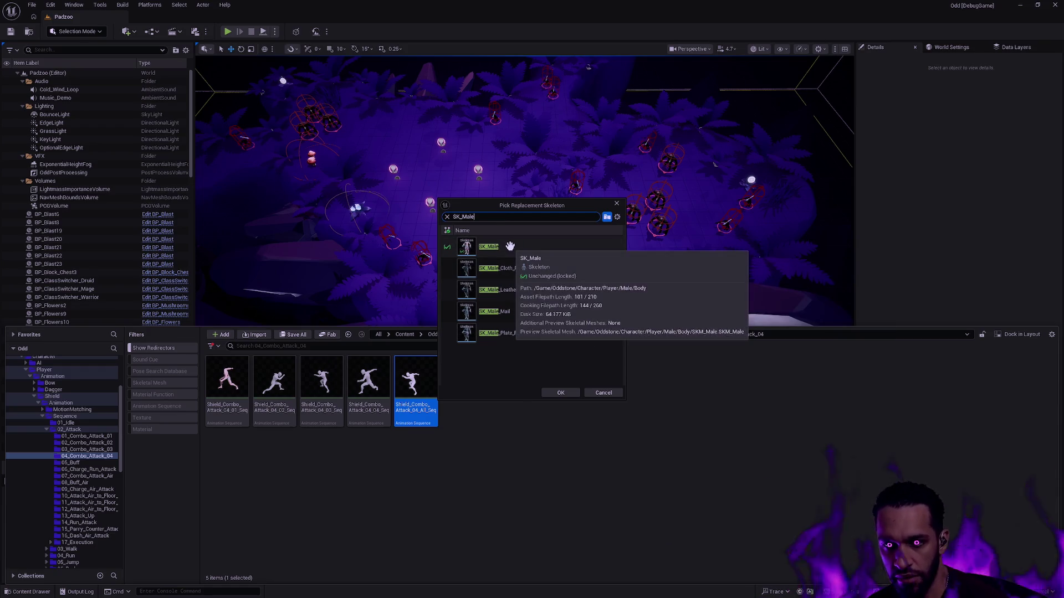
click(510, 246)
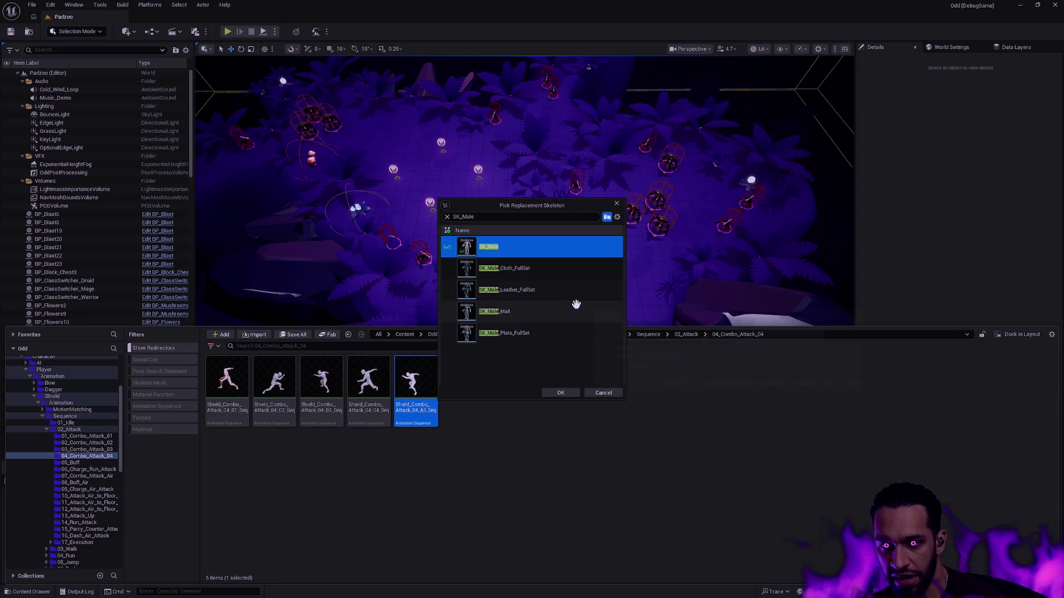
click(561, 393)
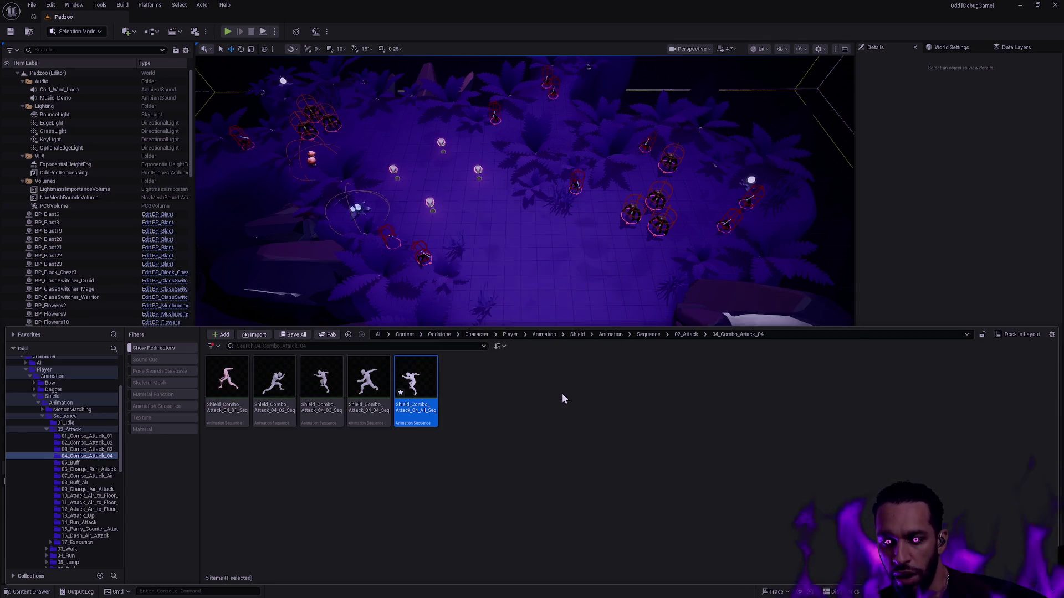
double_click(416, 377)
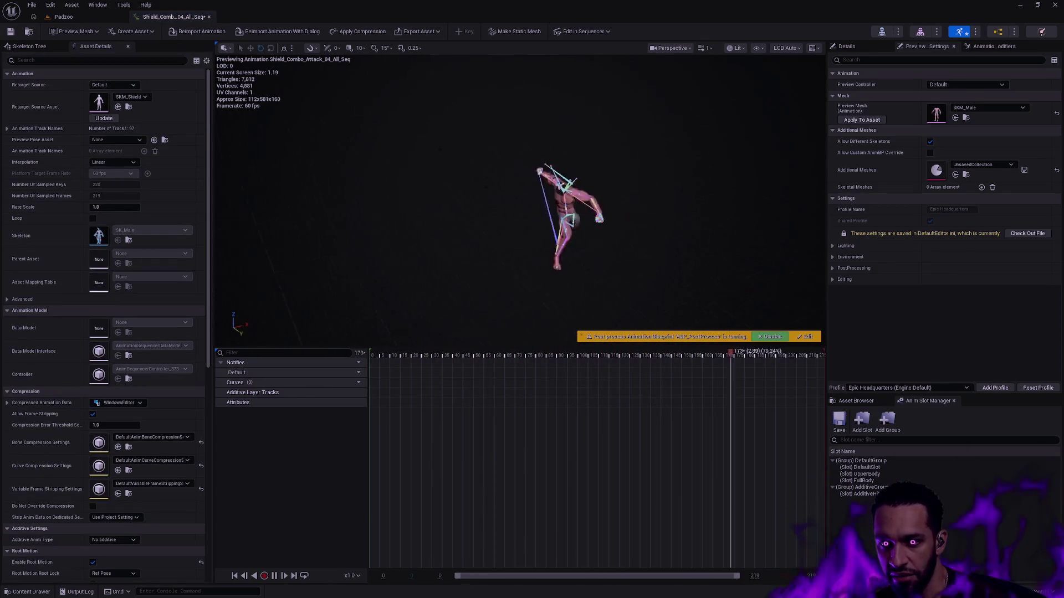
- Pause and scrub the retargeted attack on SKM_Male between frames 12 and 40, then reopen the content browser
key(space)
drag(367, 359, 394, 353)
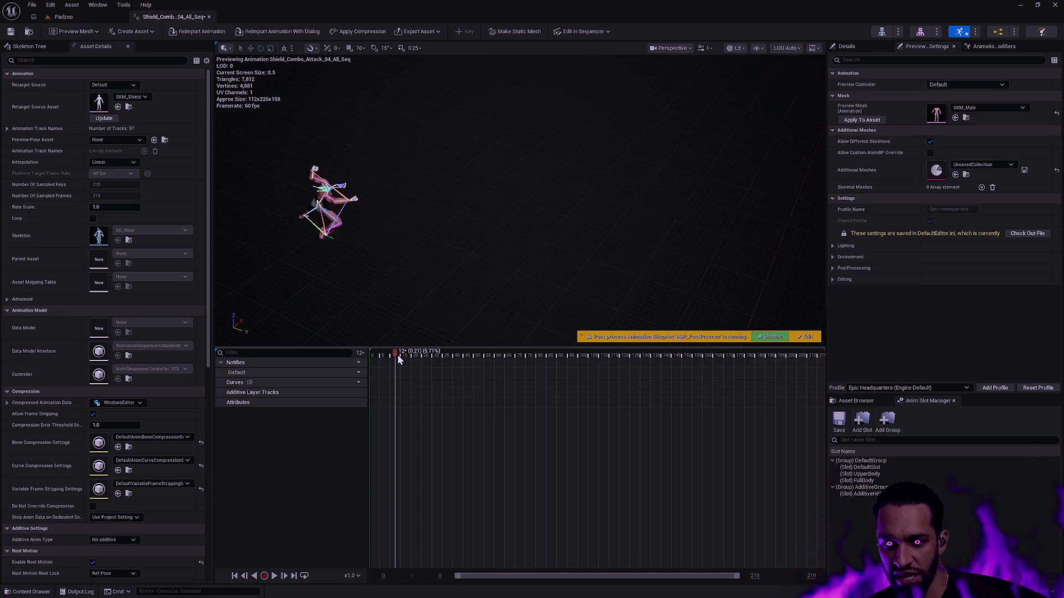
mouse_move(413, 353)
mouse_down()
mouse_move(424, 354)
mouse_move(389, 355)
mouse_move(659, 351)
mouse_up()
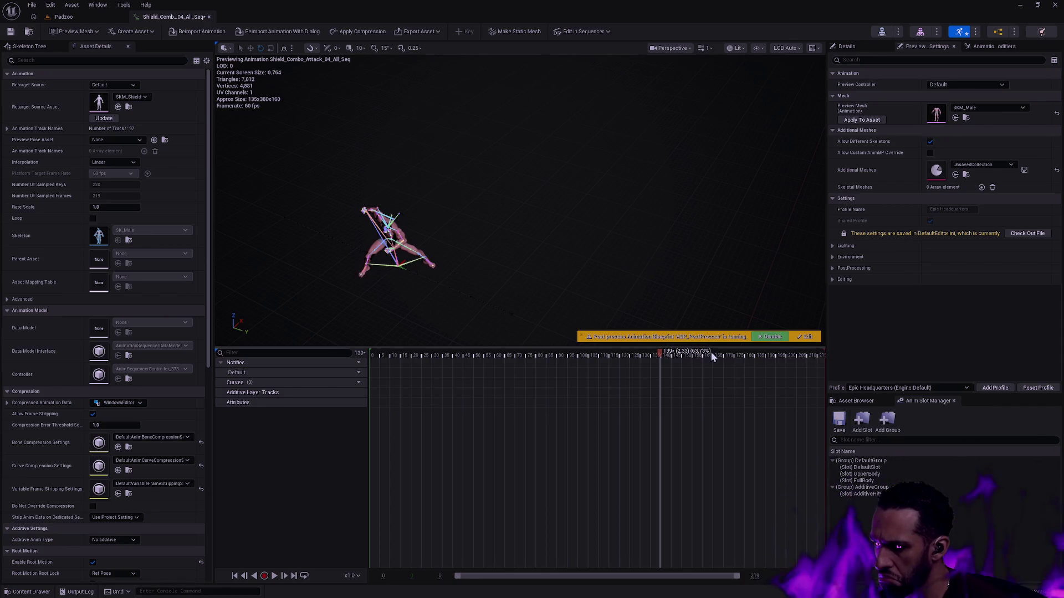
mouse_move(659, 351)
mouse_down()
mouse_move(442, 348)
mouse_move(377, 304)
mouse_up()
key(space)
key(ctrl+space)
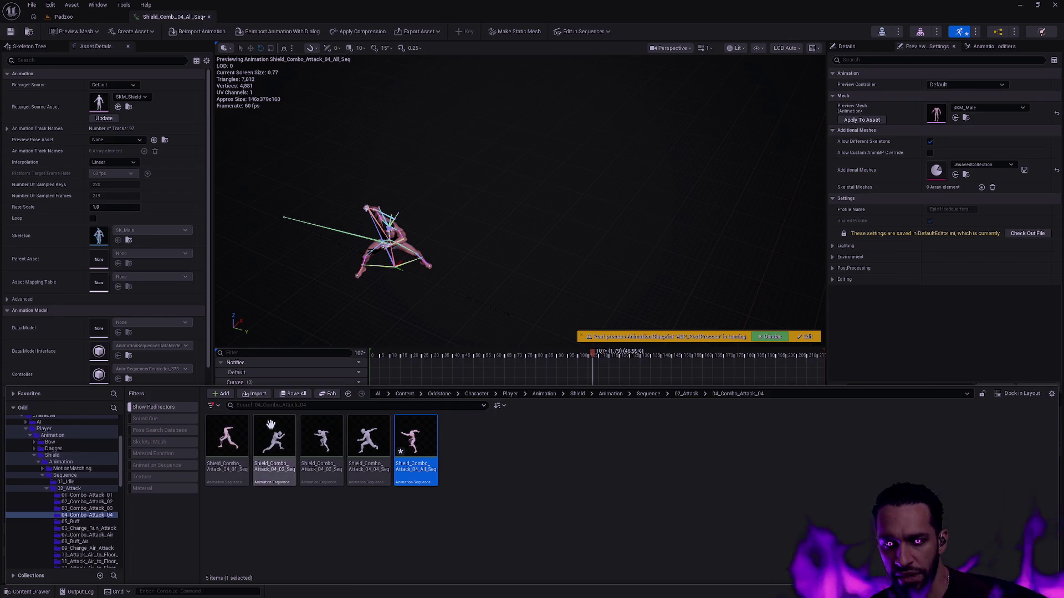
mouse_move(367, 440)
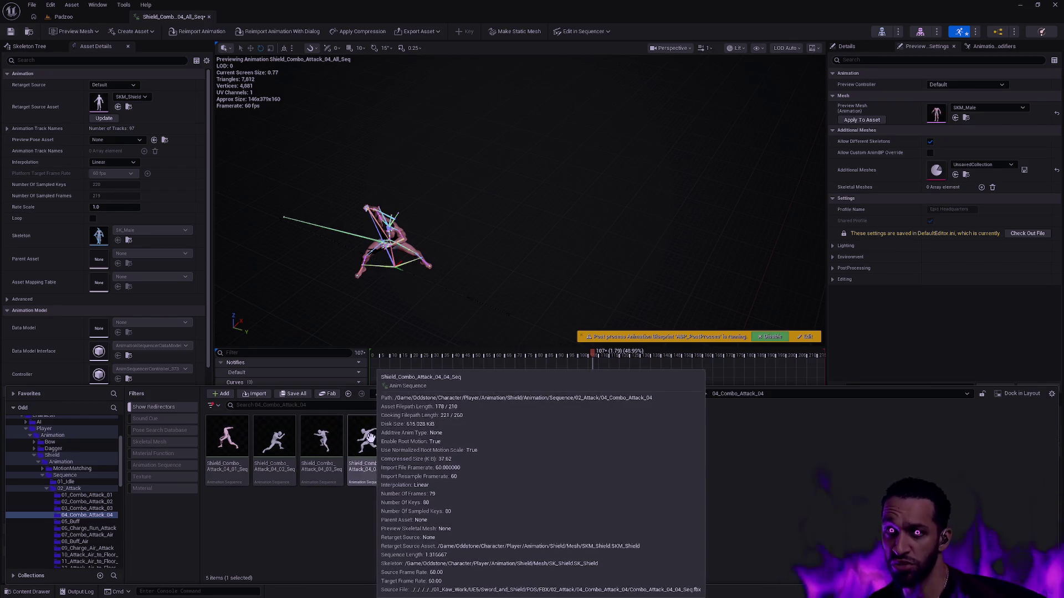
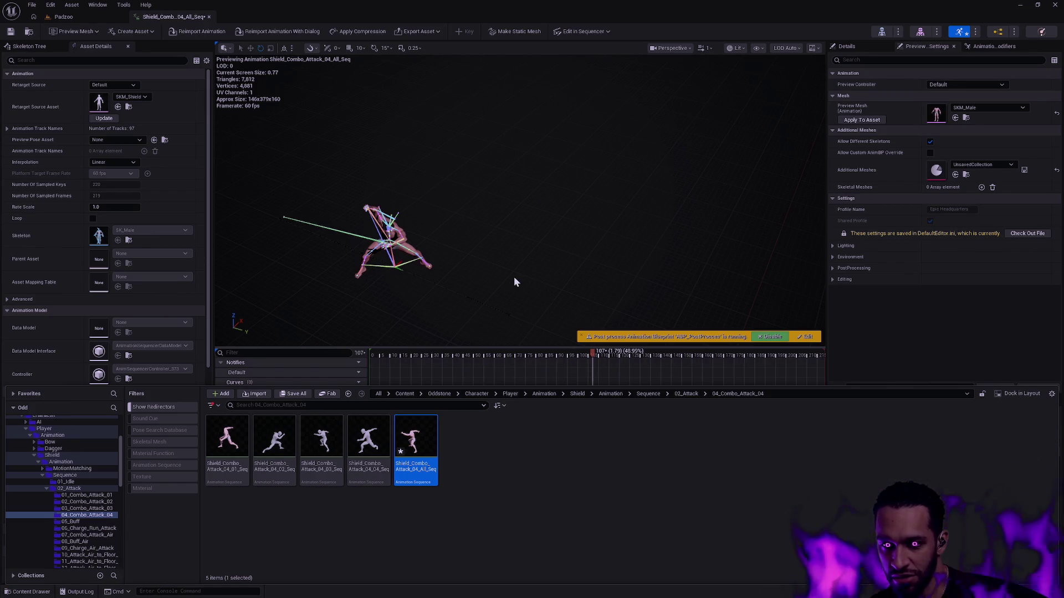
- Scrub the shield combo attack to frame 44, close the Content Drawer and frame the character
mouse_move(590, 354)
mouse_down()
mouse_move(383, 341)
mouse_move(534, 347)
mouse_move(371, 330)
mouse_move(463, 335)
mouse_up()
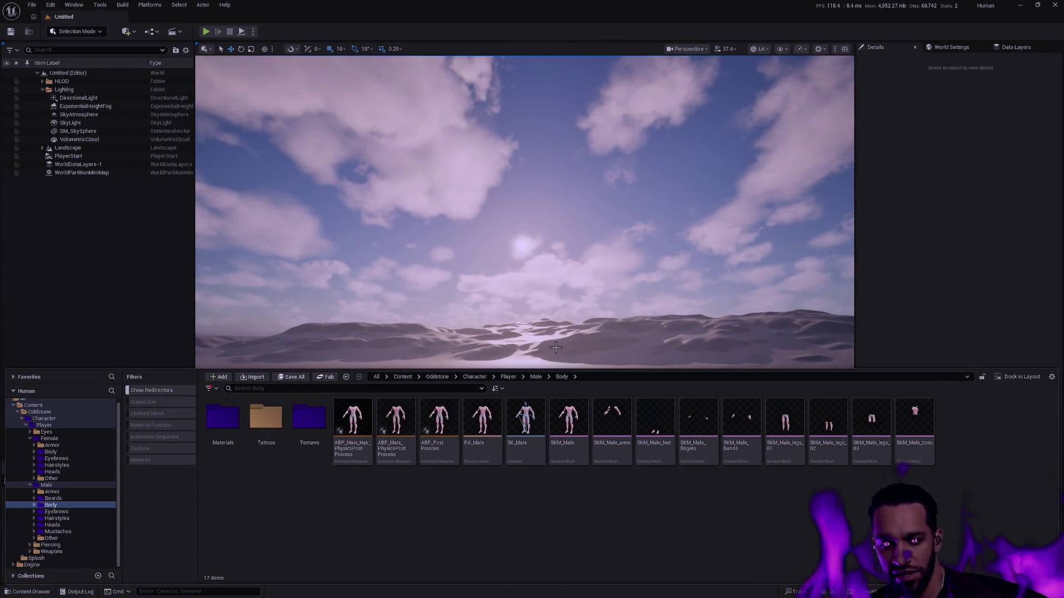
key(ctrl+space)
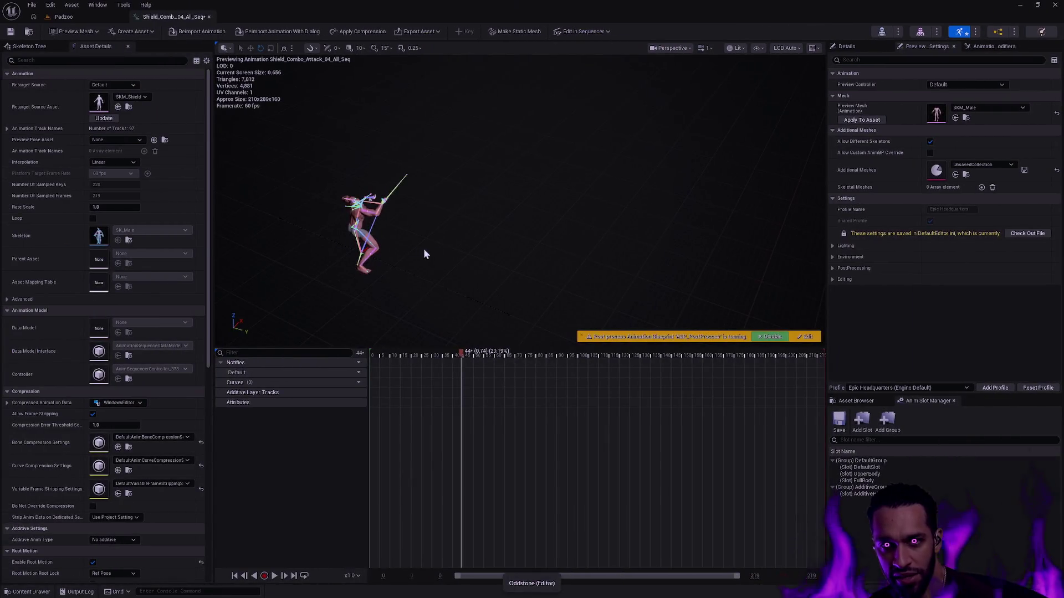
key(f)
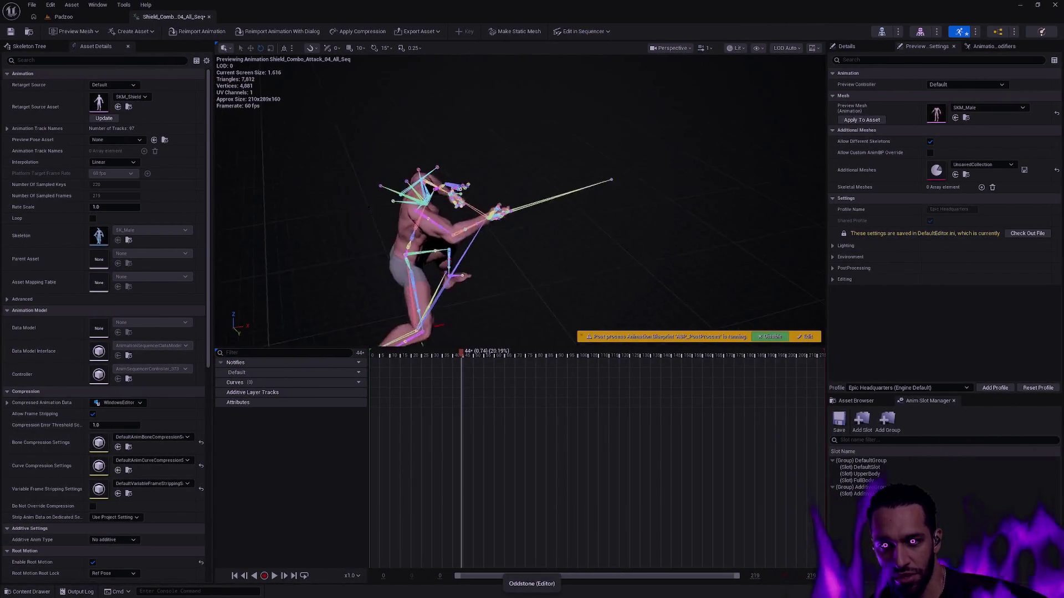
- Orbit around the paused character to study the pose from several sides
mouse_move(440, 314)
mouse_down()
mouse_move(398, 311)
mouse_move(440, 314)
mouse_up()
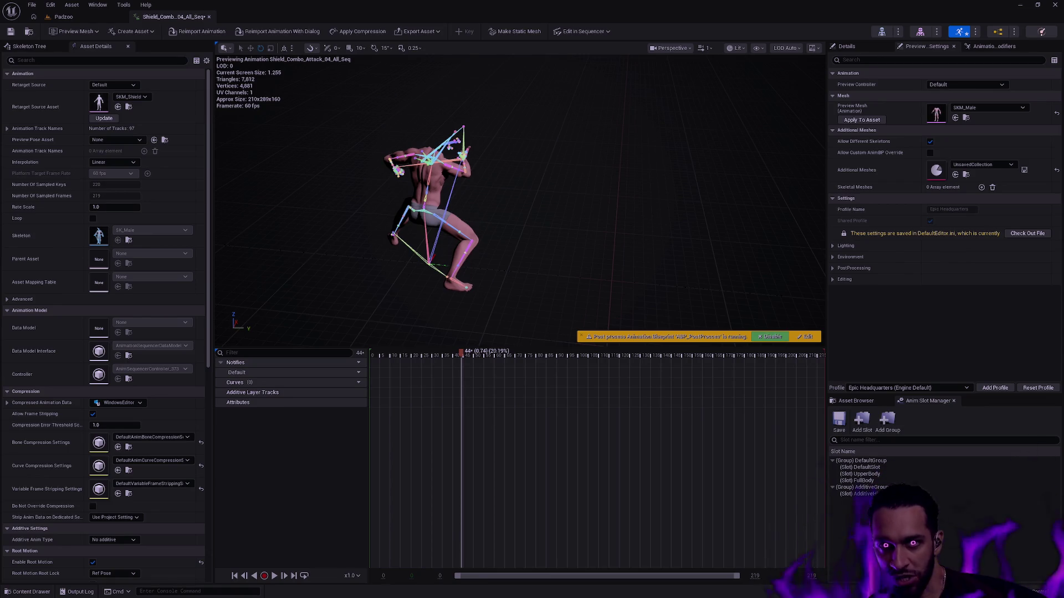
drag(522, 213, 587, 191)
mouse_move(599, 231)
mouse_down()
mouse_move(587, 234)
mouse_move(610, 226)
mouse_move(598, 231)
mouse_up()
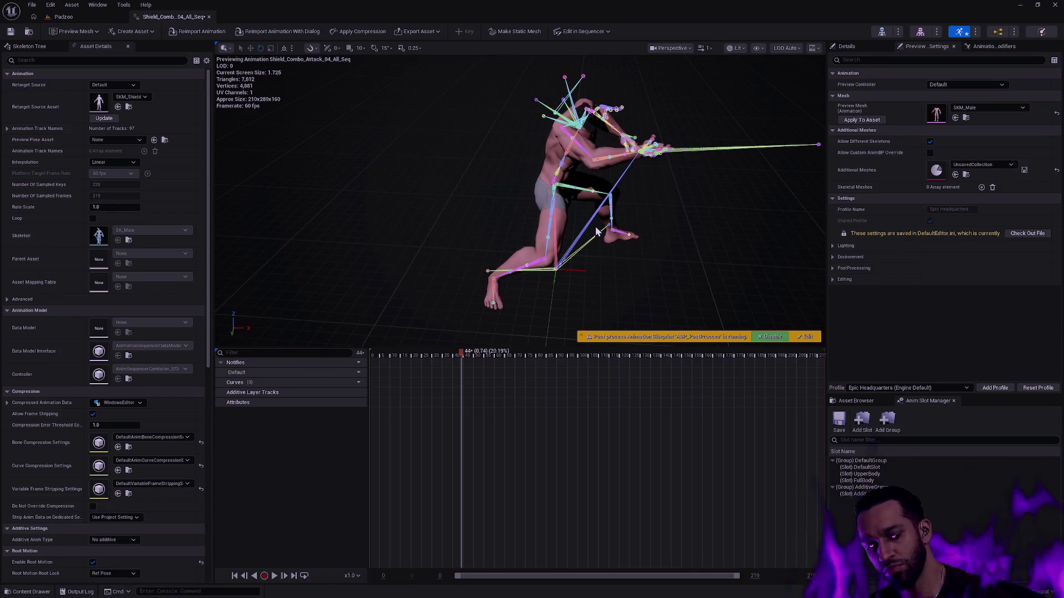
mouse_move(598, 231)
mouse_down()
mouse_move(581, 233)
mouse_move(626, 197)
mouse_up()
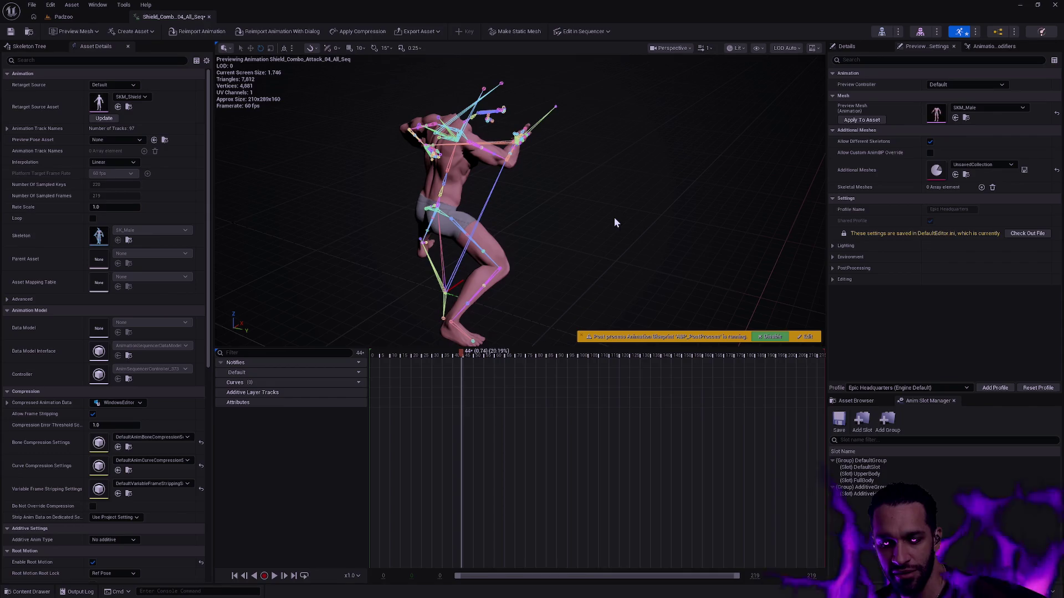
drag(630, 234, 504, 241)
- Close the shield attack animation, select the Merge actor and start Play-In-Editor in Padzoo
click(210, 17)
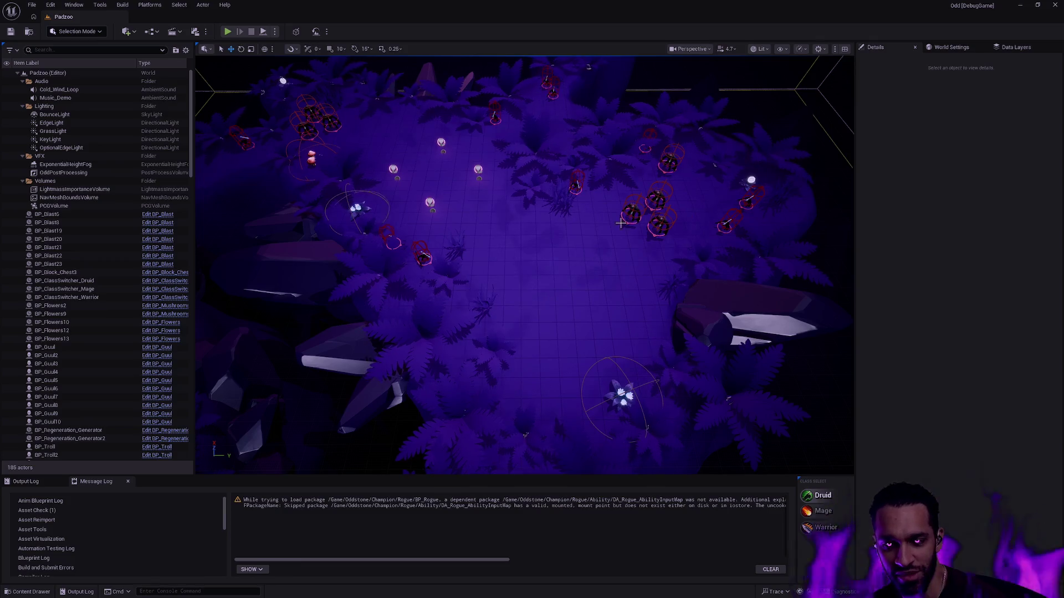
key(ctrl+space)
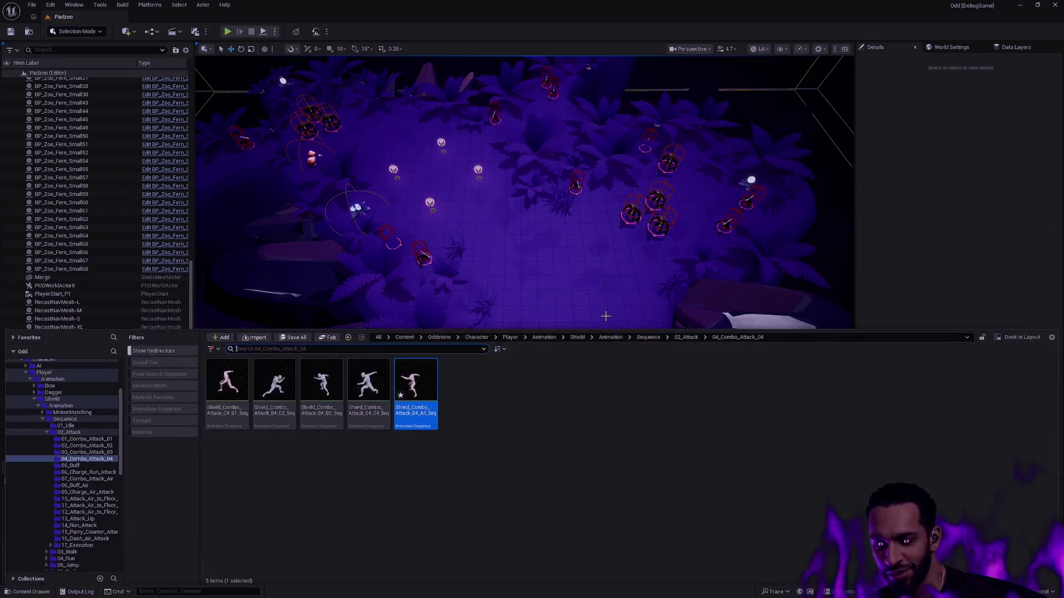
click(599, 288)
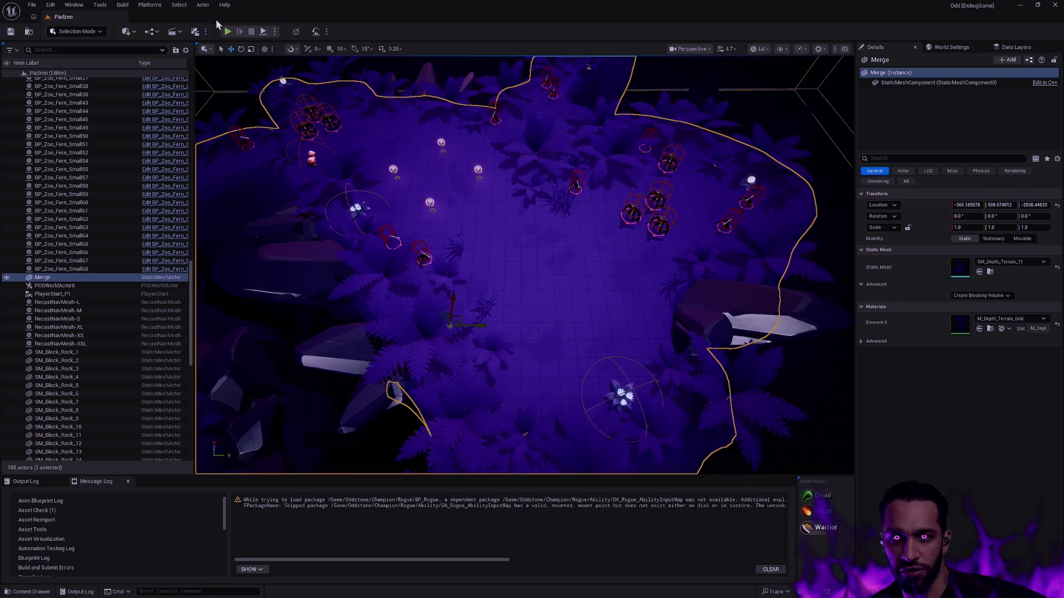
click(227, 32)
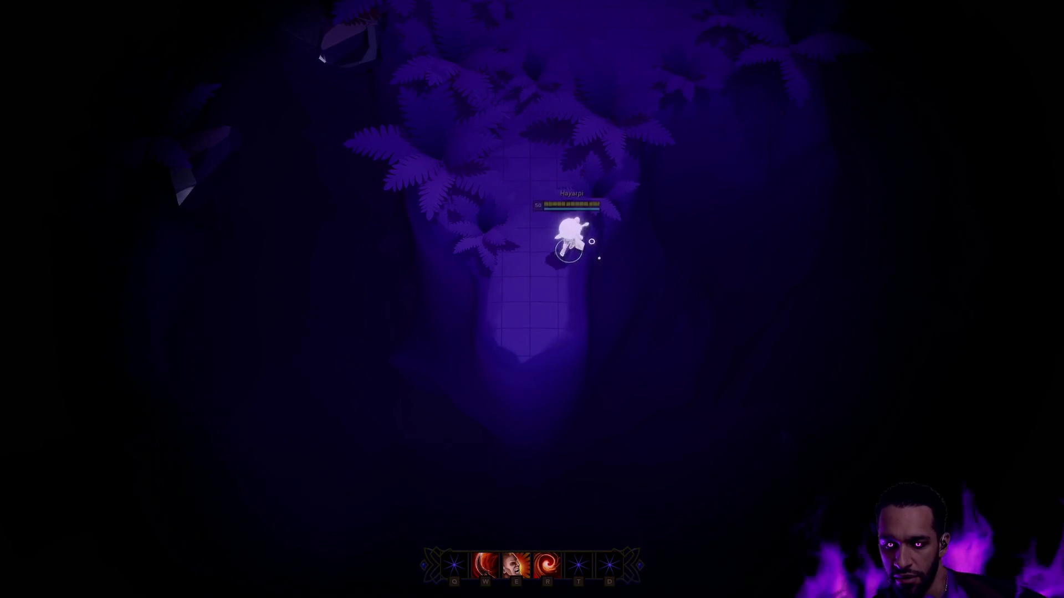
- Move the character around and cast the Q slash and W abilities
click(492, 262)
key(q)
click(460, 315)
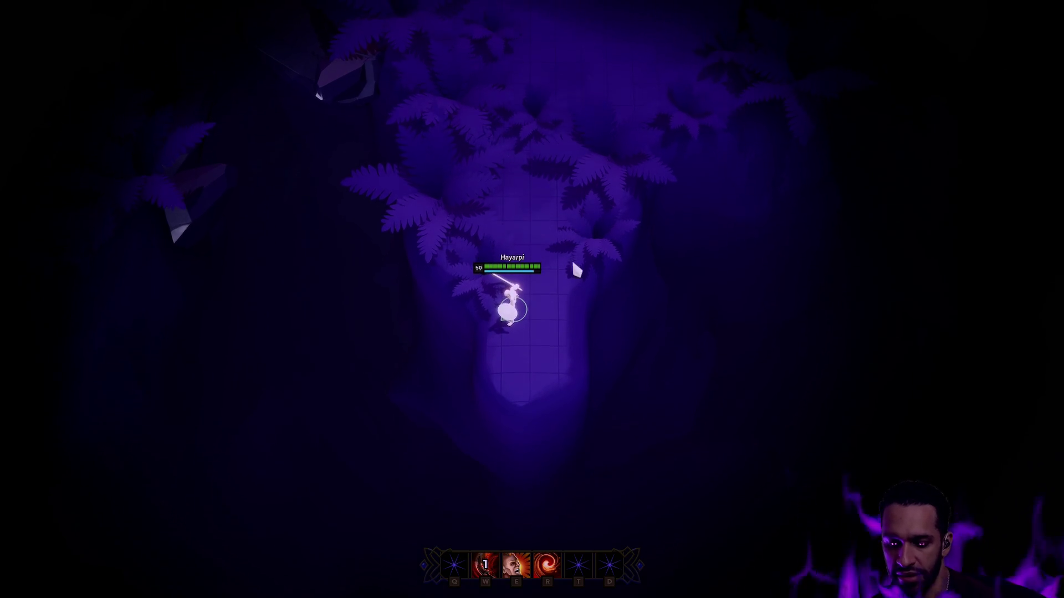
key(q)
click(456, 357)
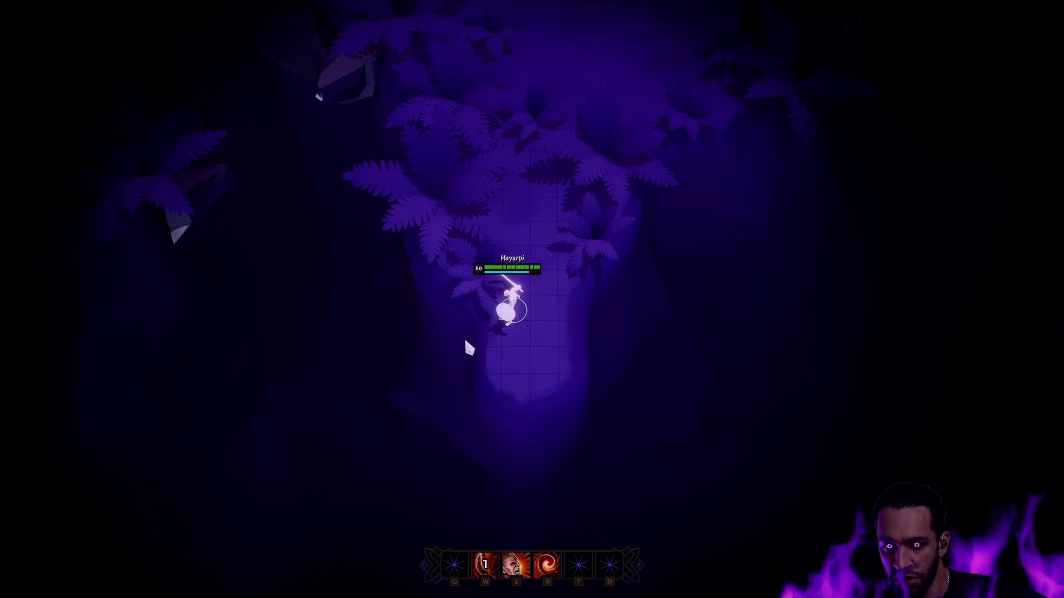
key(w)
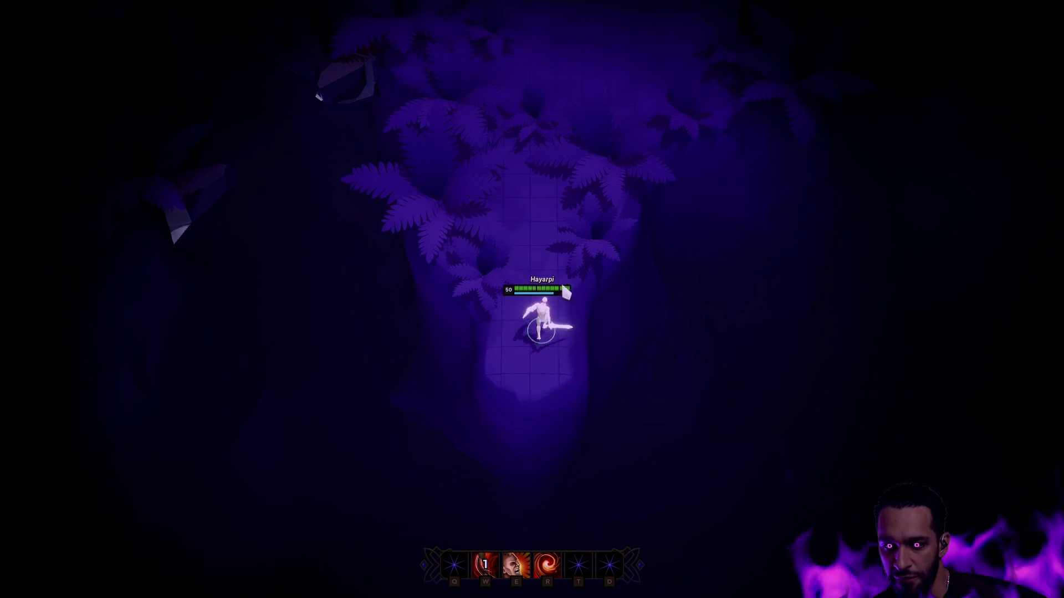
click(579, 121)
key(w)
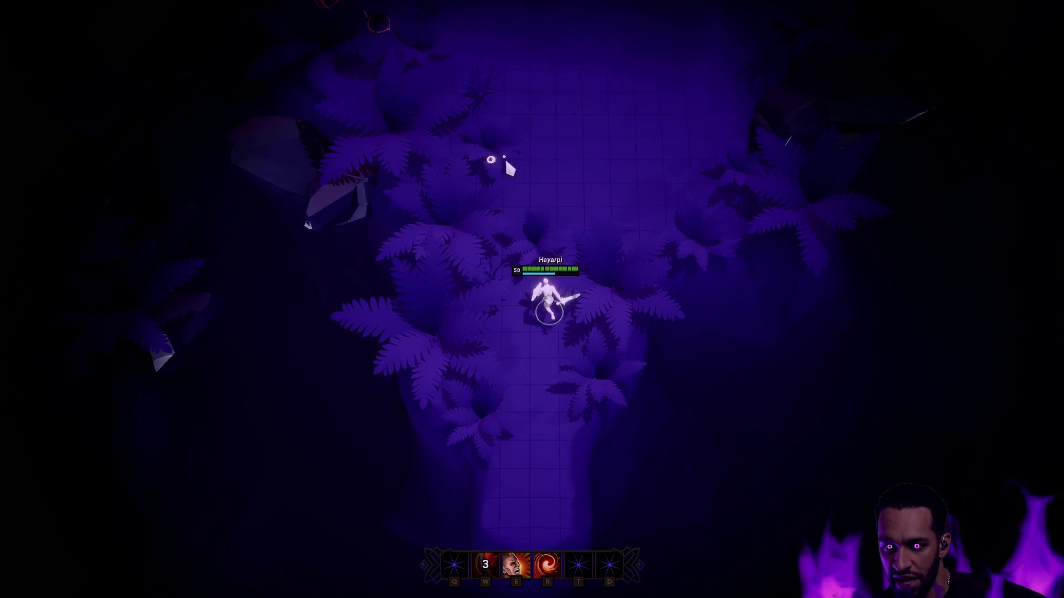
key(w)
click(606, 528)
click(657, 309)
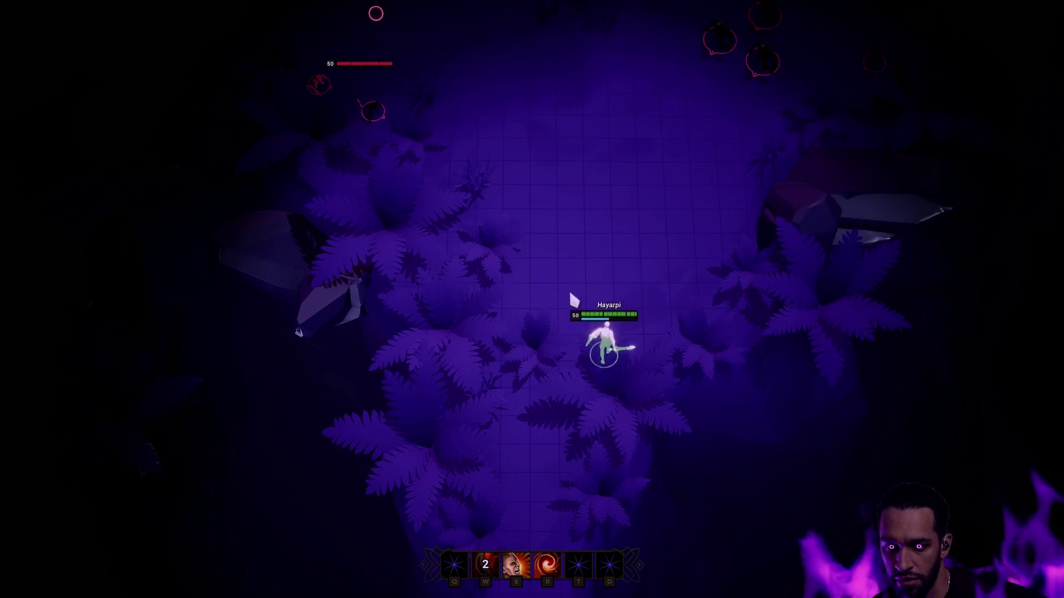
click(571, 407)
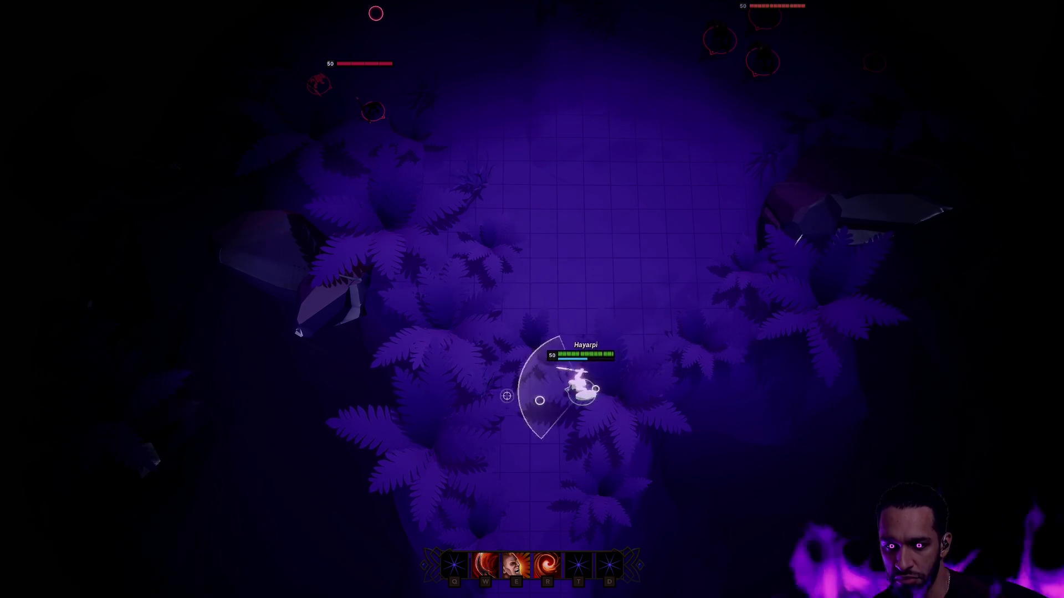
click(494, 411)
click(599, 377)
click(506, 399)
click(622, 271)
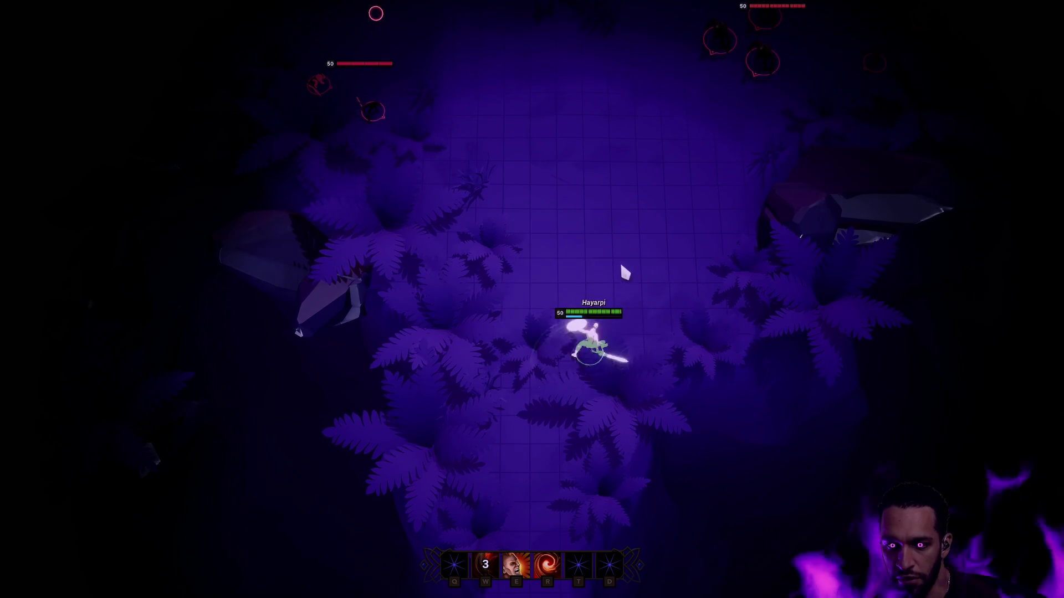
click(546, 404)
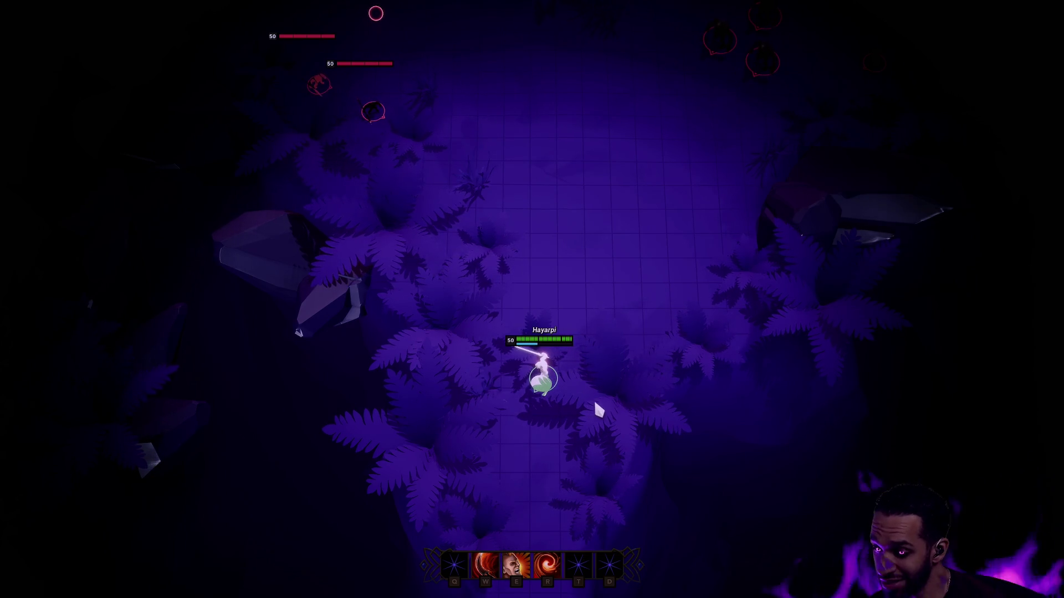
- Walk the character with right-clicks, recast W several times, then end PIE with Esc
right_click(537, 418)
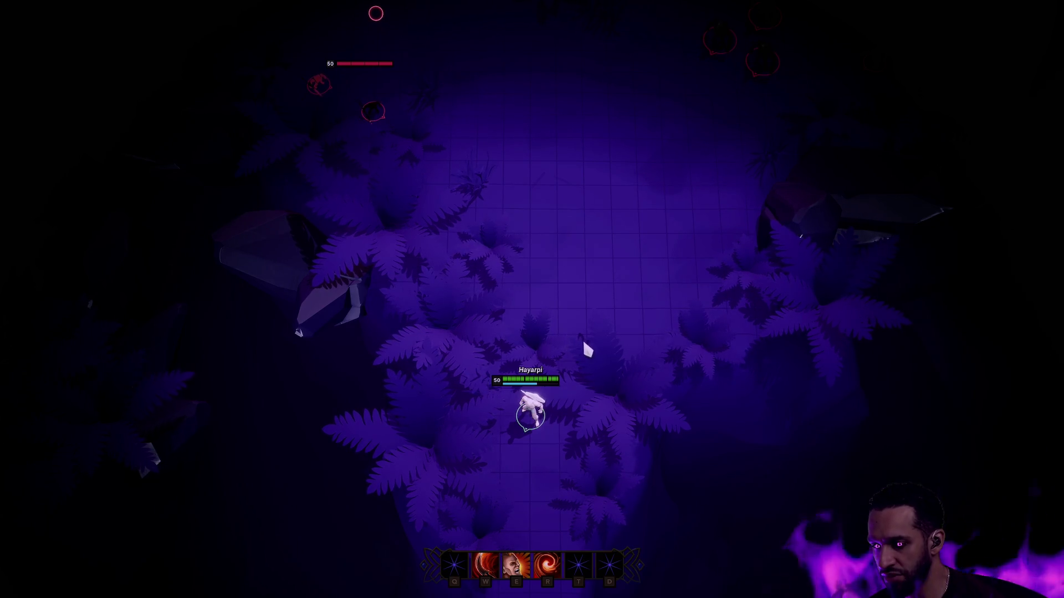
right_click(567, 335)
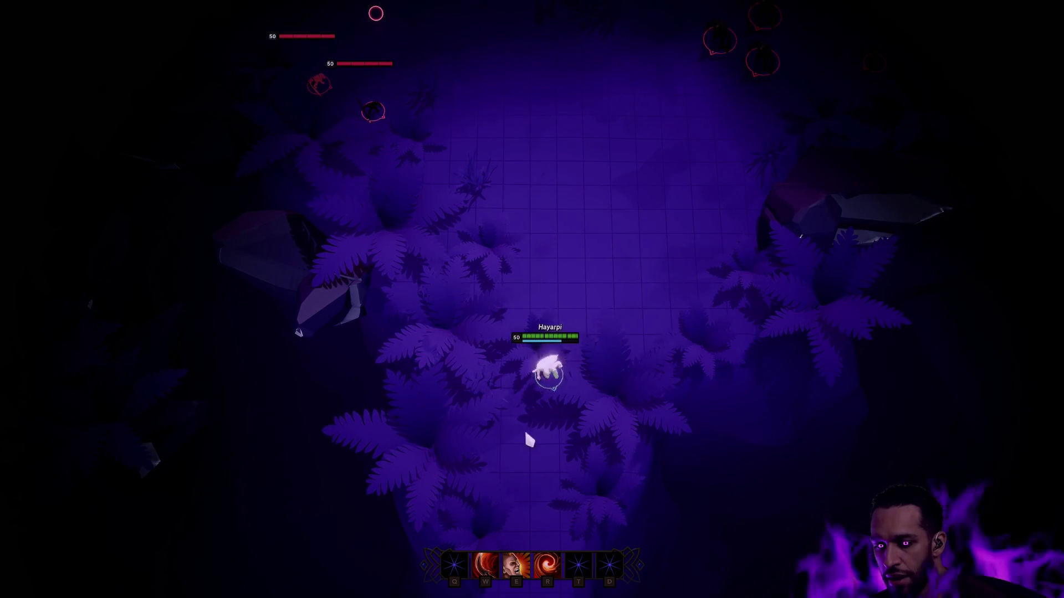
key(w)
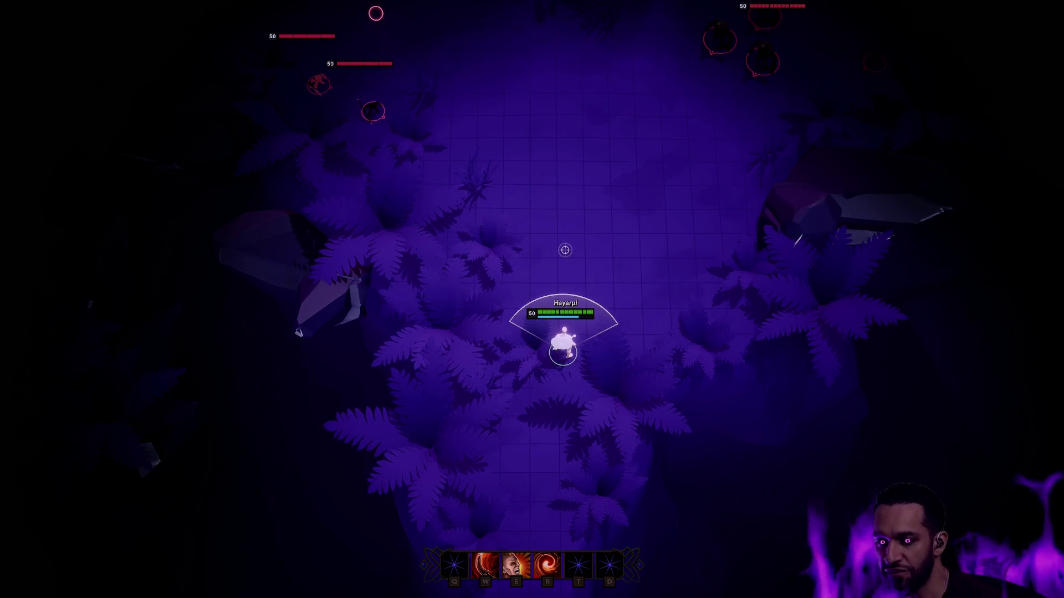
right_click(550, 400)
key(w)
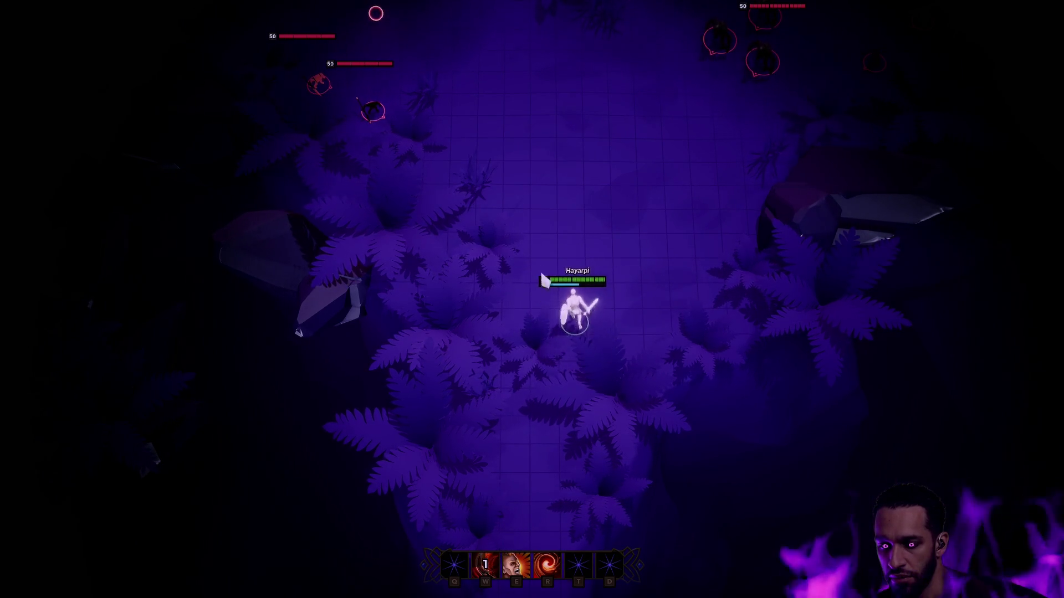
key(w)
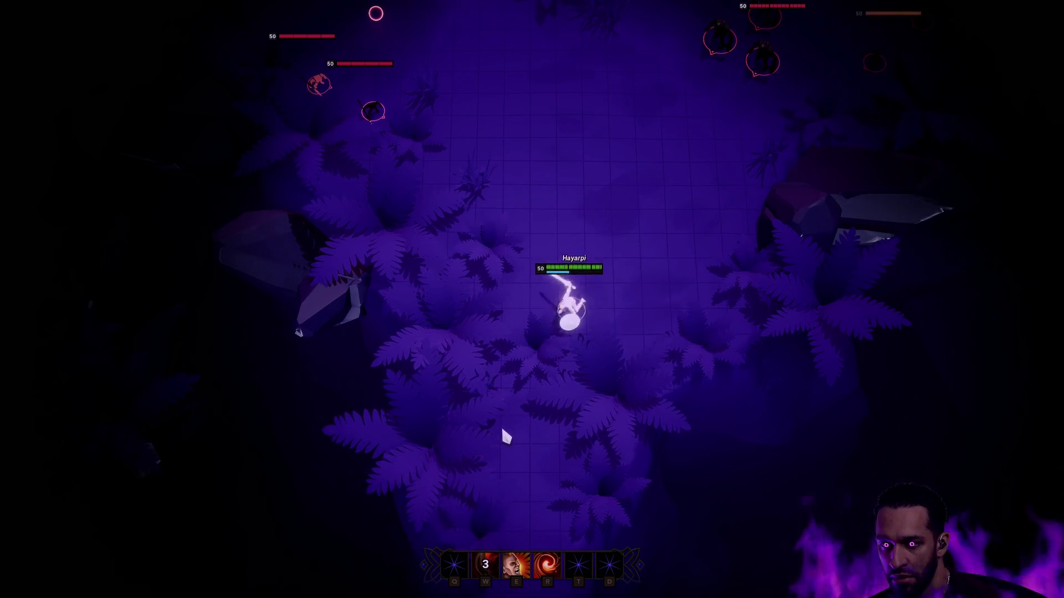
right_click(521, 460)
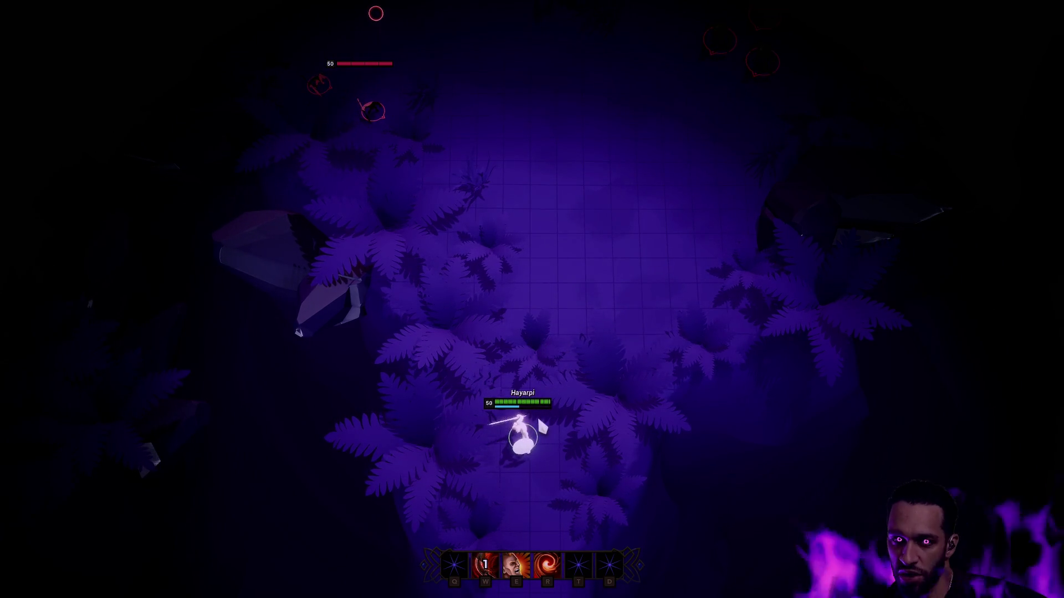
right_click(577, 338)
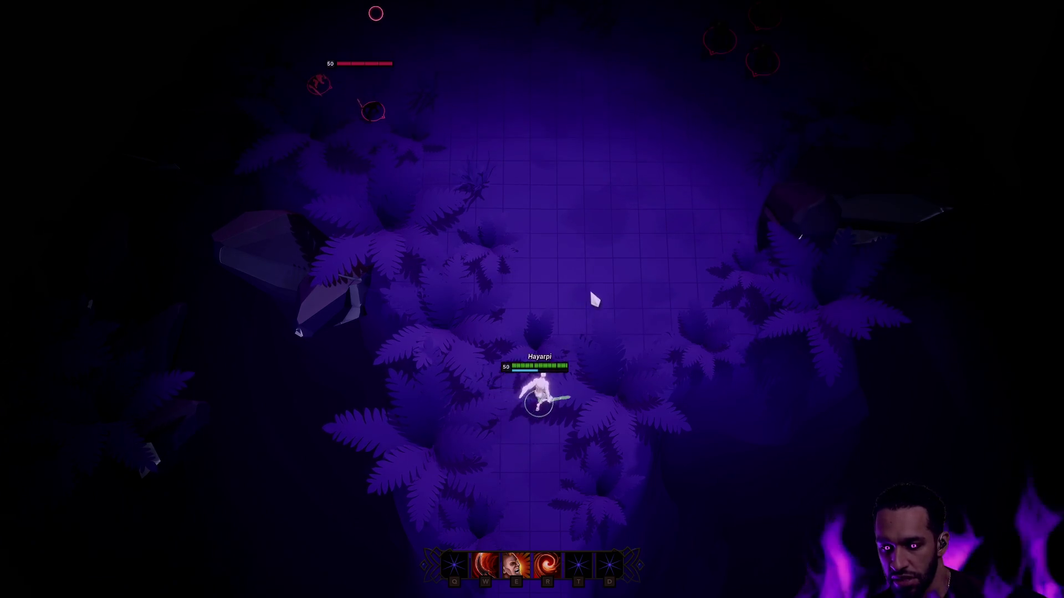
right_click(506, 471)
key(w)
right_click(537, 325)
right_click(564, 338)
key(Escape)
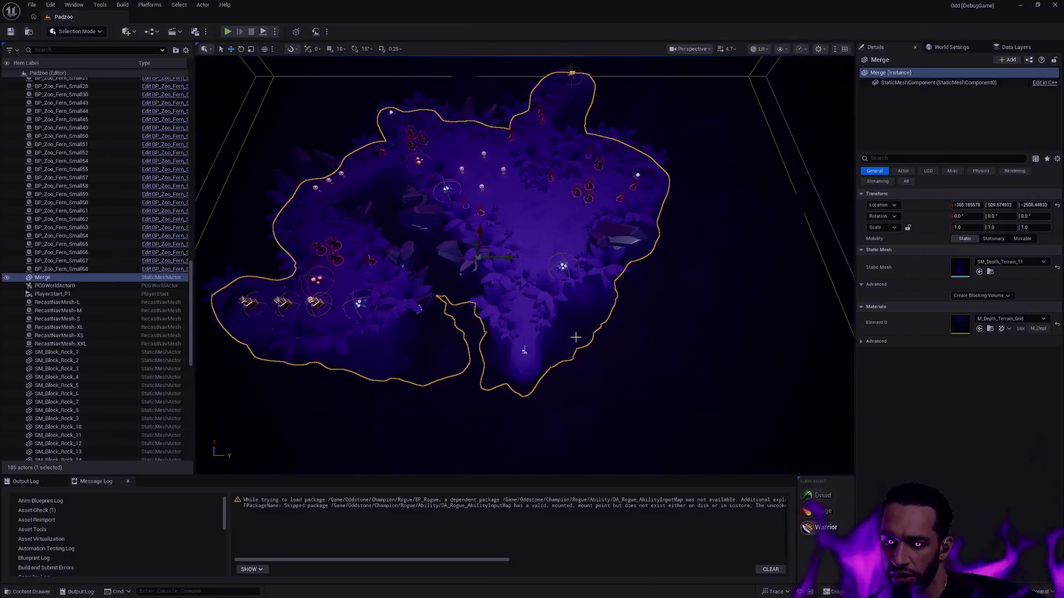
- Deselect the Merge terrain and step back through the Content Drawer folders to Male/Body
click(689, 292)
scroll(688, 292, up, 5)
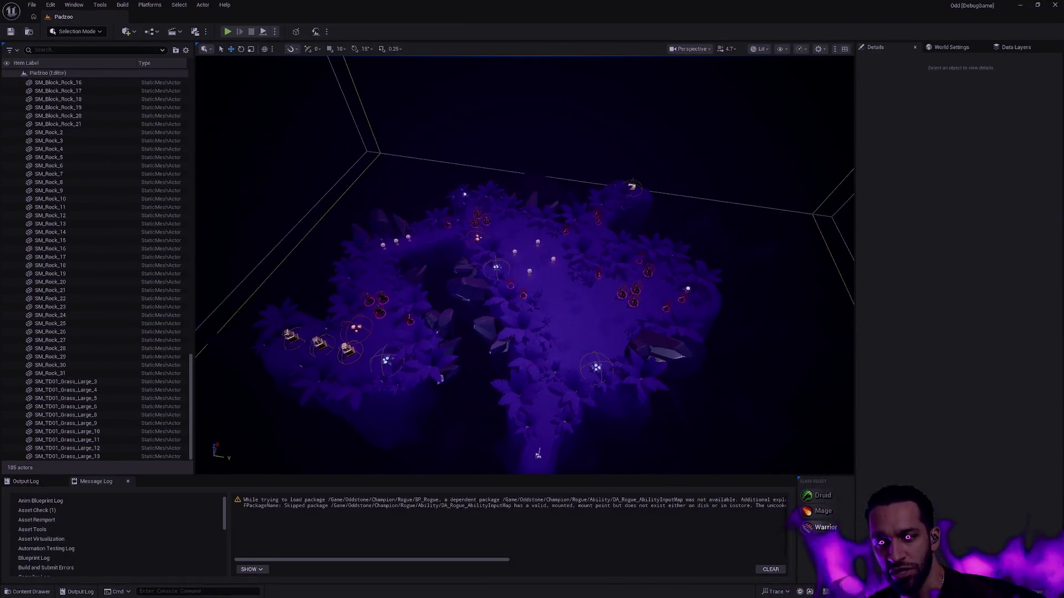
scroll(536, 259, down, 5)
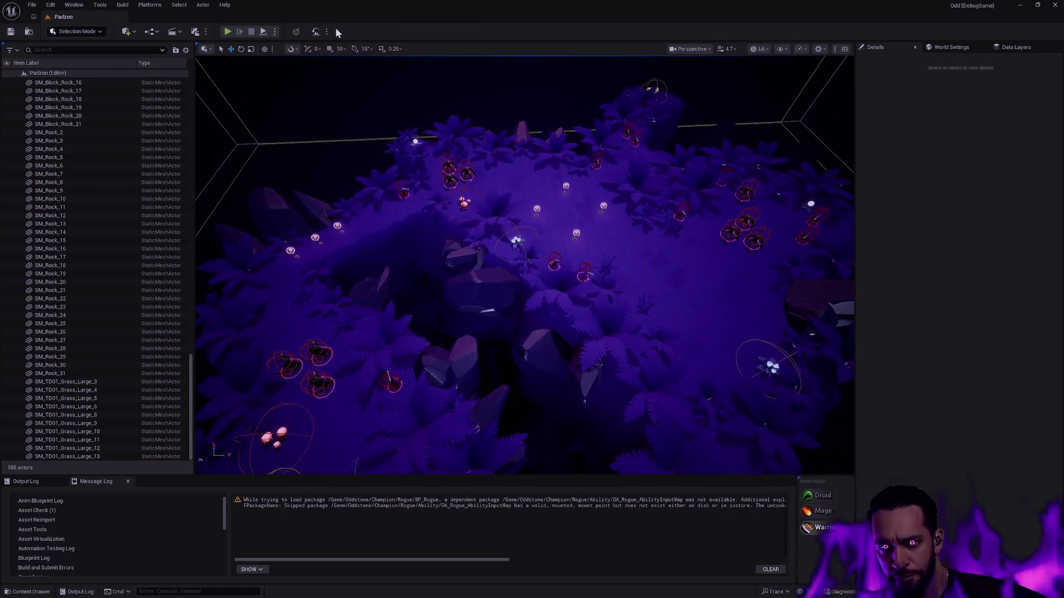
key(ctrl+space)
key(BackSpace)
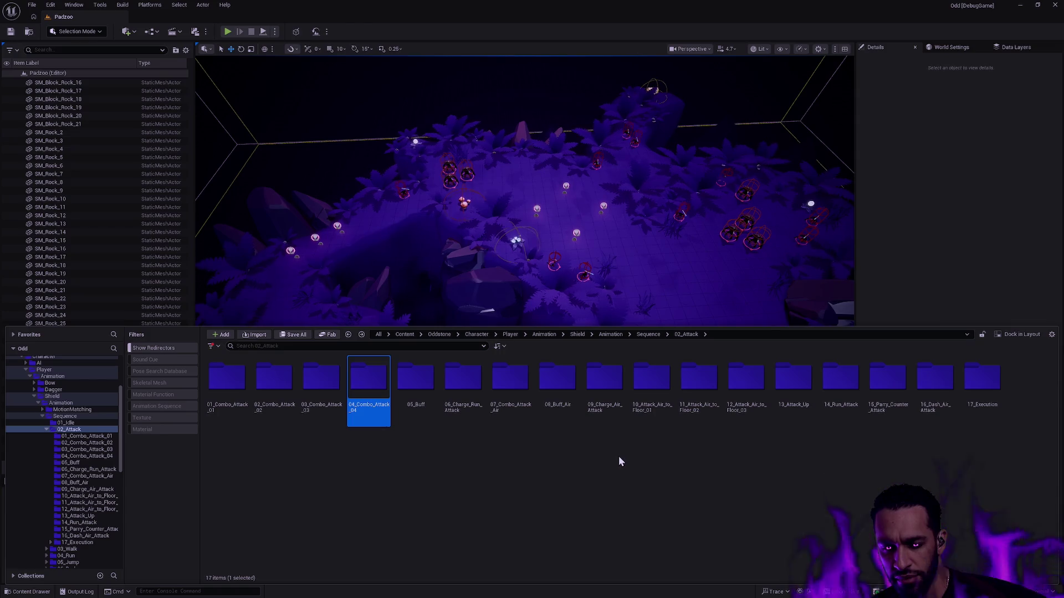
key(alt+Left)
key(alt+Left)
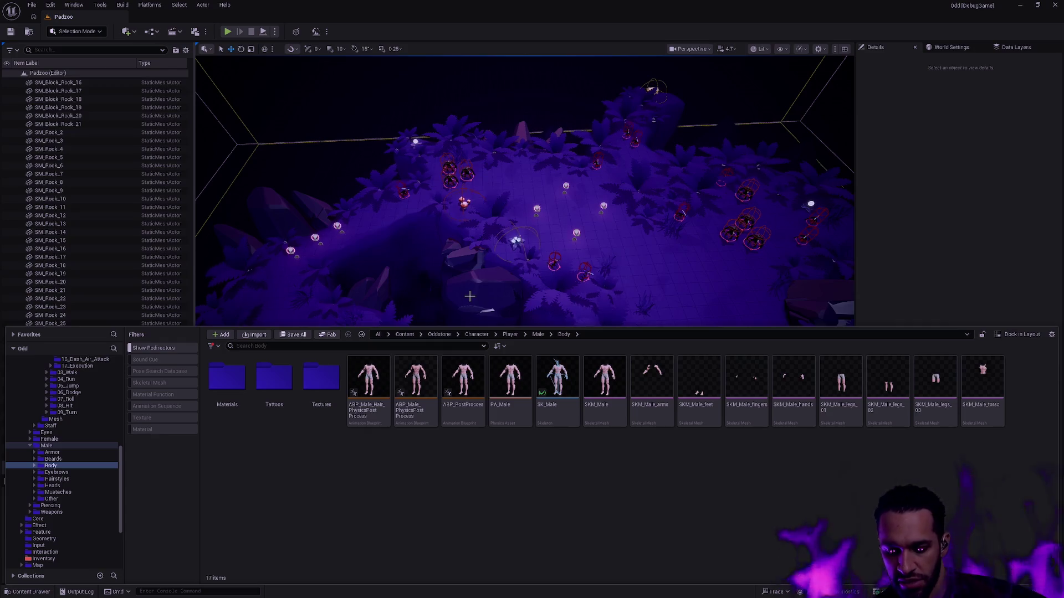
- Search all project assets for BP_Druid with Ctrl+P
key(ctrl+p)
text(BP_DRu)
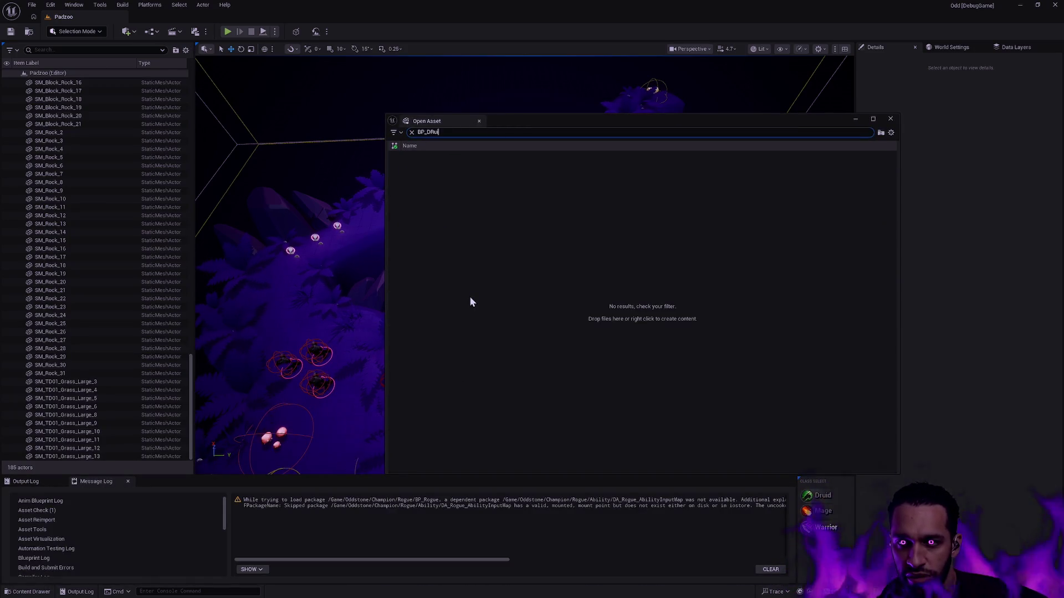
text(i)
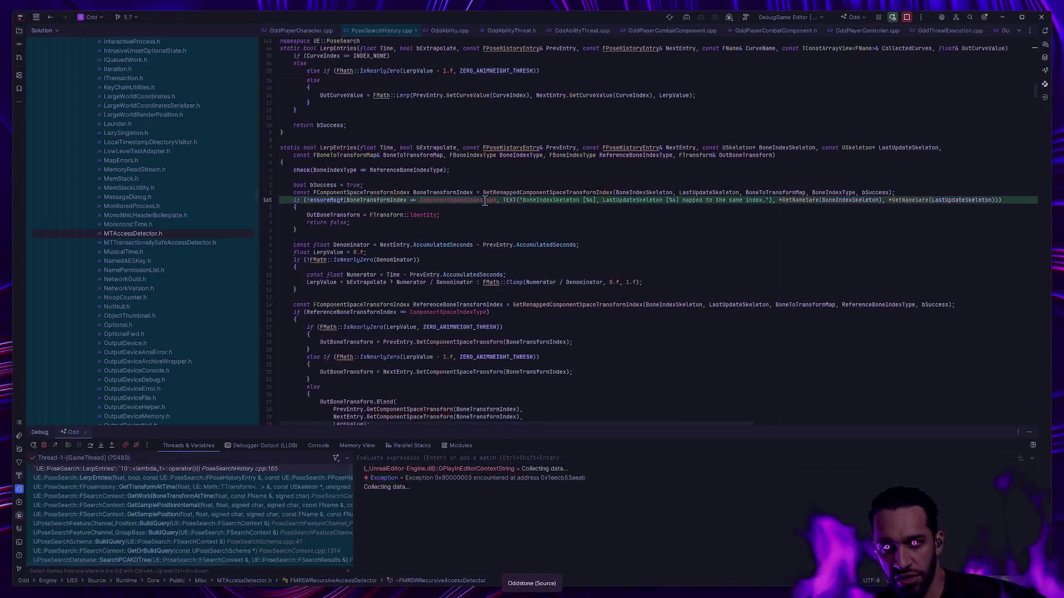
click(68, 445)
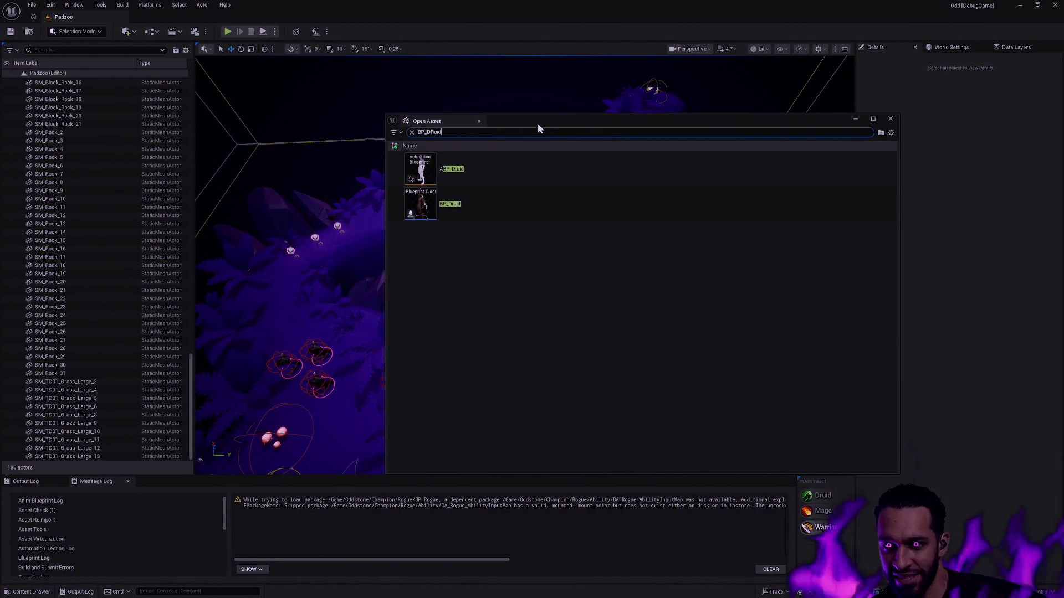
- Move the Open Asset window aside and open the BP_Druid Blueprint Class result
mouse_move(539, 124)
mouse_down()
mouse_move(557, 128)
mouse_move(532, 106)
mouse_move(426, 110)
mouse_up()
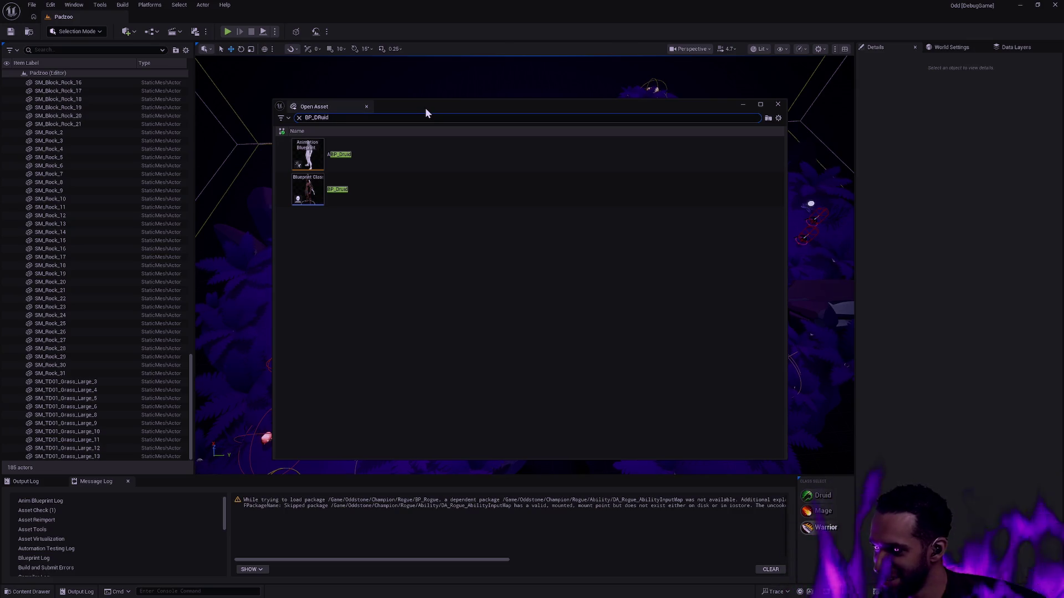
drag(425, 111, 411, 105)
click(363, 192)
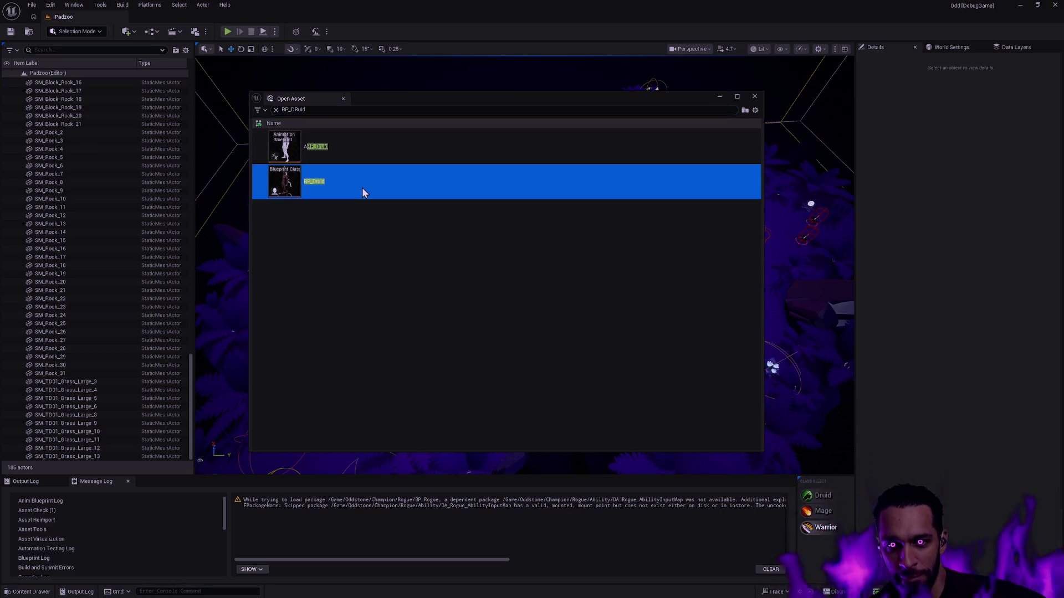
double_click(363, 192)
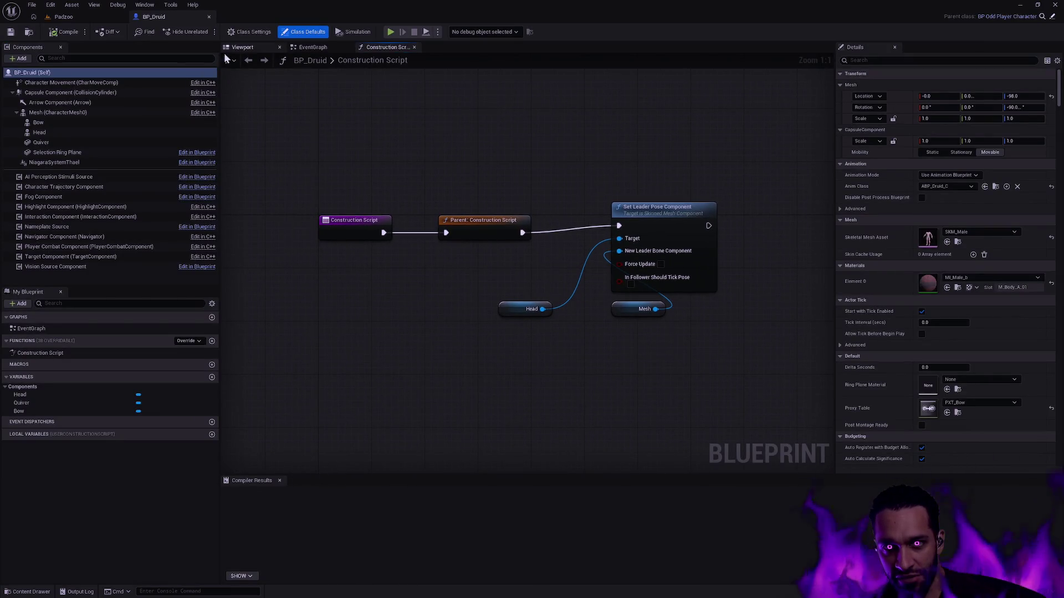
- Show BP_Druid's Viewport and zoom and orbit around the Druid body mesh
click(242, 47)
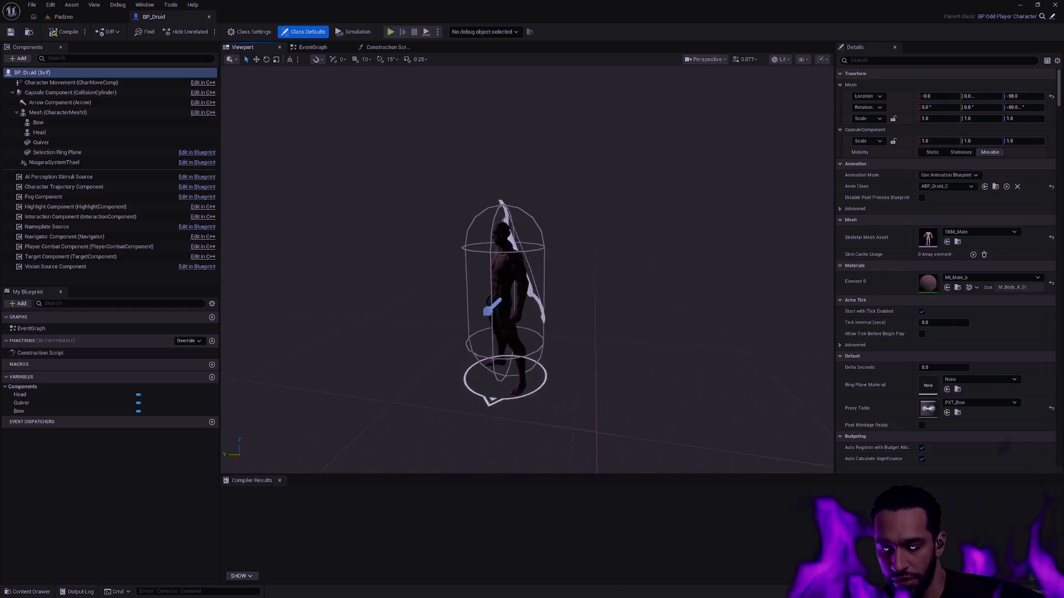
scroll(526, 266, up, 5)
scroll(526, 266, up, 10)
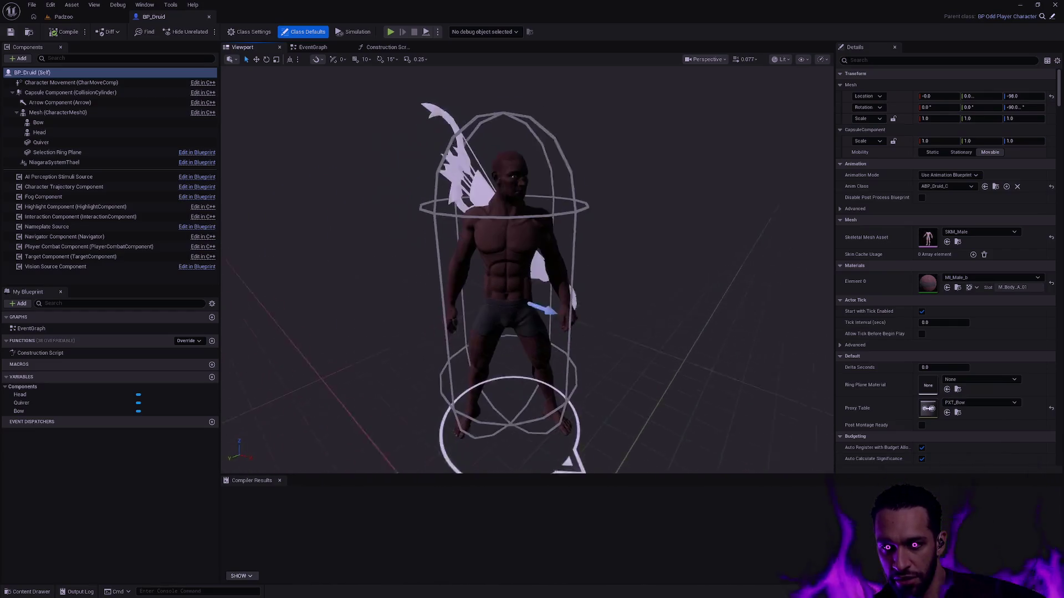
scroll(526, 266, down, 3)
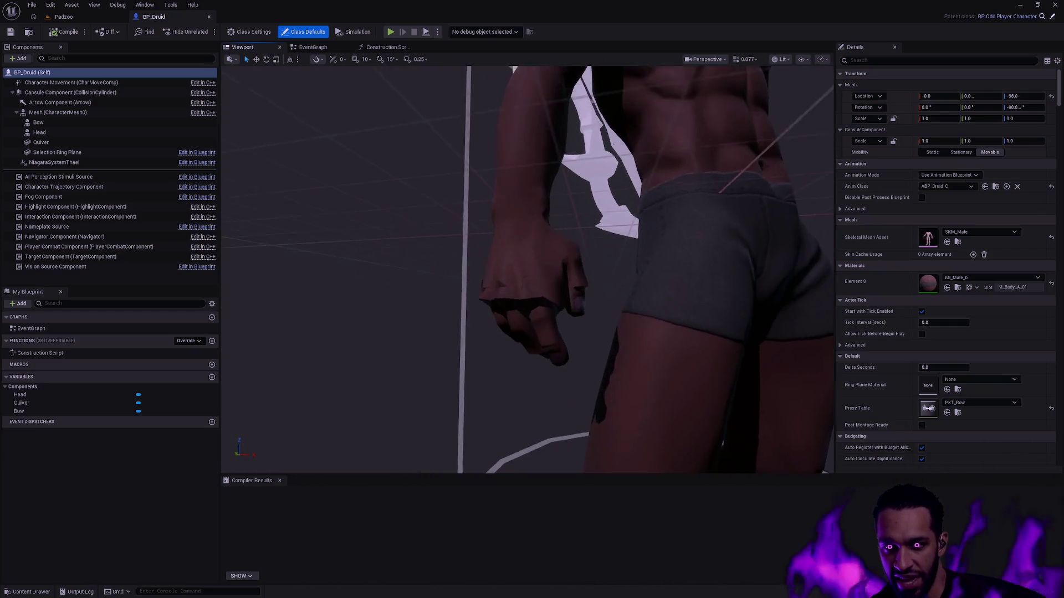
mouse_move(570, 292)
mouse_down()
mouse_move(554, 292)
mouse_move(571, 292)
mouse_up()
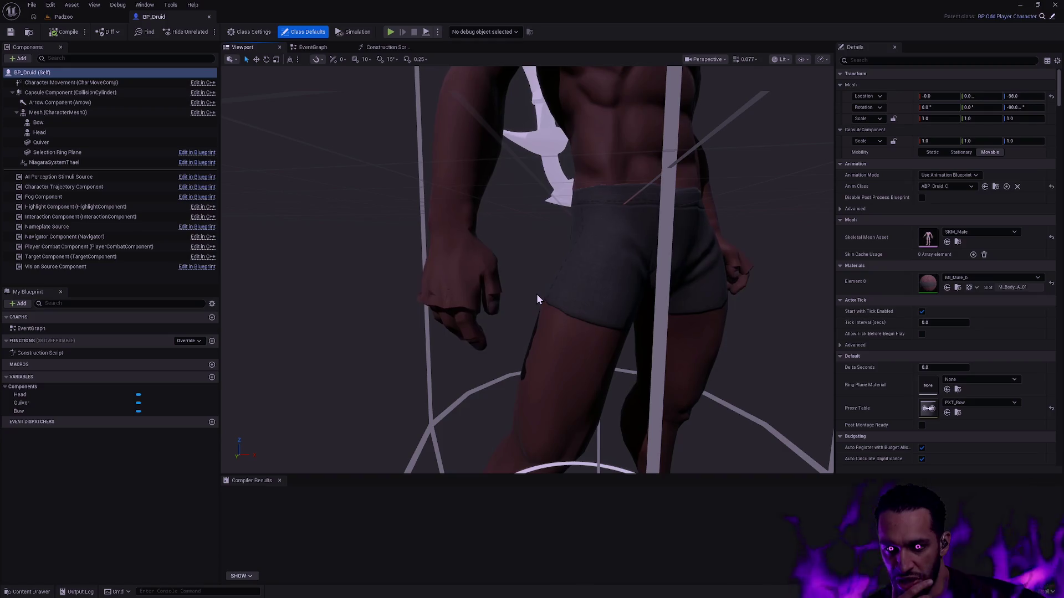
mouse_move(583, 292)
mouse_down()
mouse_move(568, 324)
mouse_move(563, 291)
mouse_move(549, 310)
mouse_move(599, 291)
mouse_move(577, 313)
mouse_move(546, 302)
mouse_move(582, 290)
mouse_up()
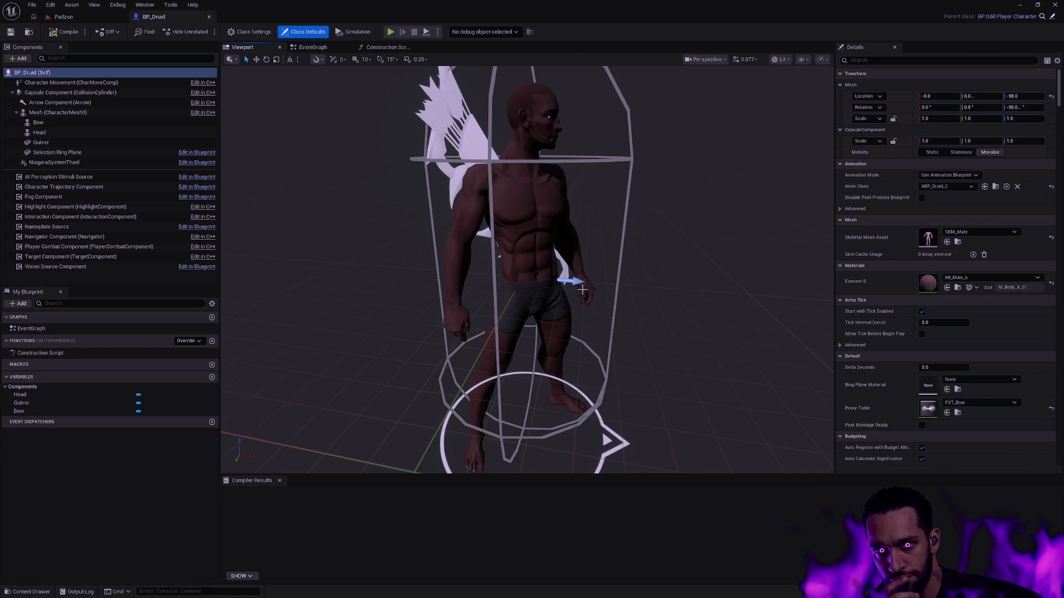
- Attempt to close the editor, then cancel the Save Content prompt
click(1052, 6)
click(631, 396)
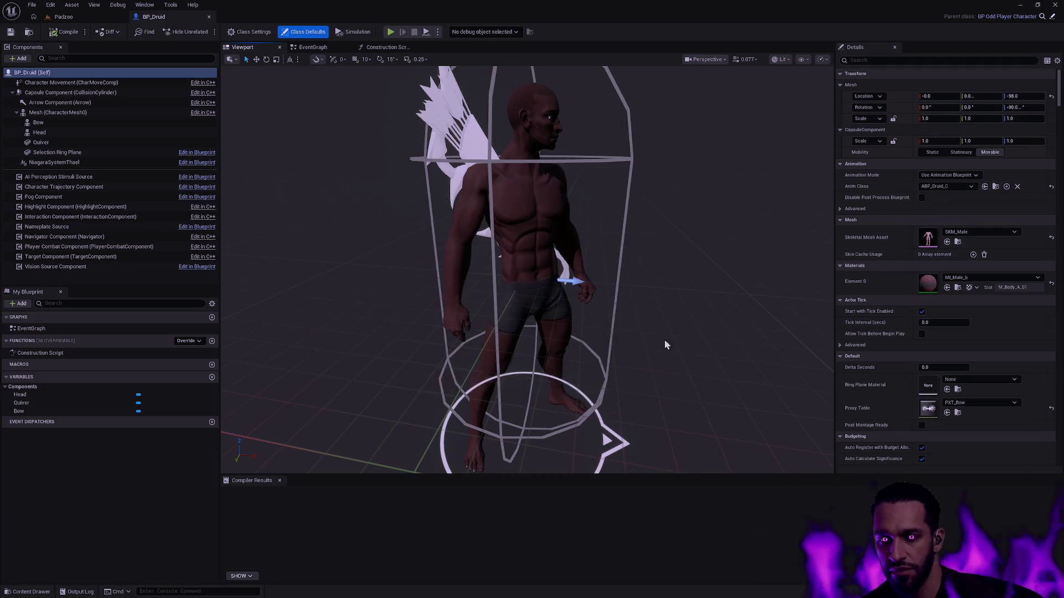
- Switch to the Rider window and hide its debug panel
key(alt+Tab)
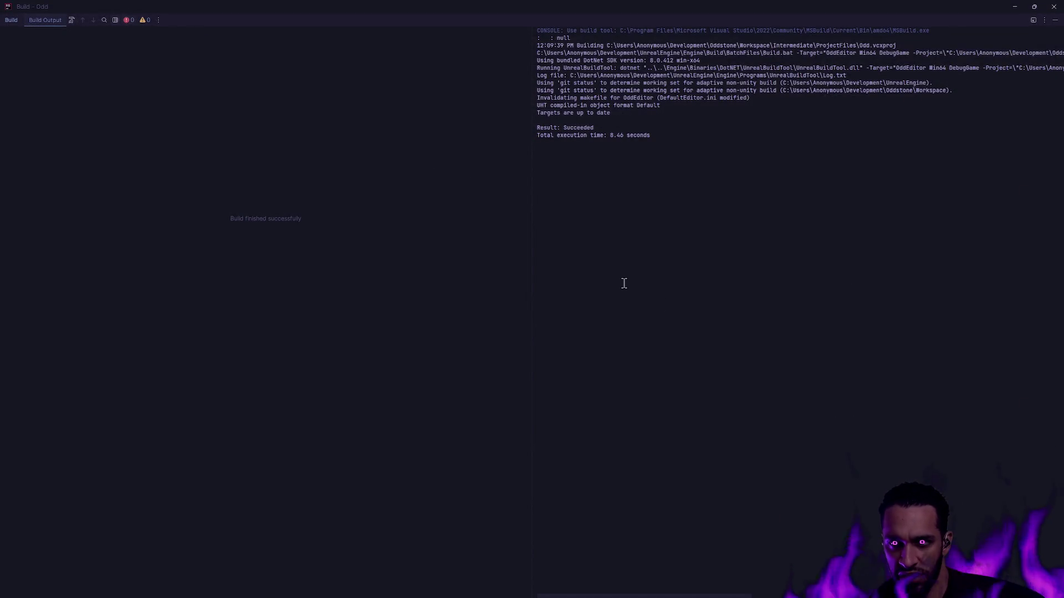
key(alt+Tab)
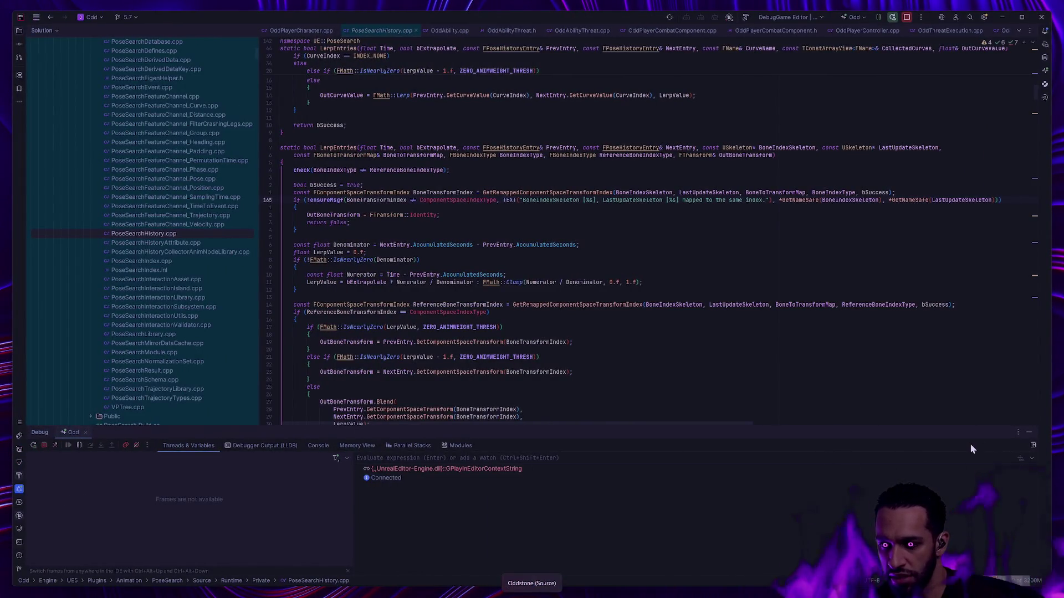
click(1029, 433)
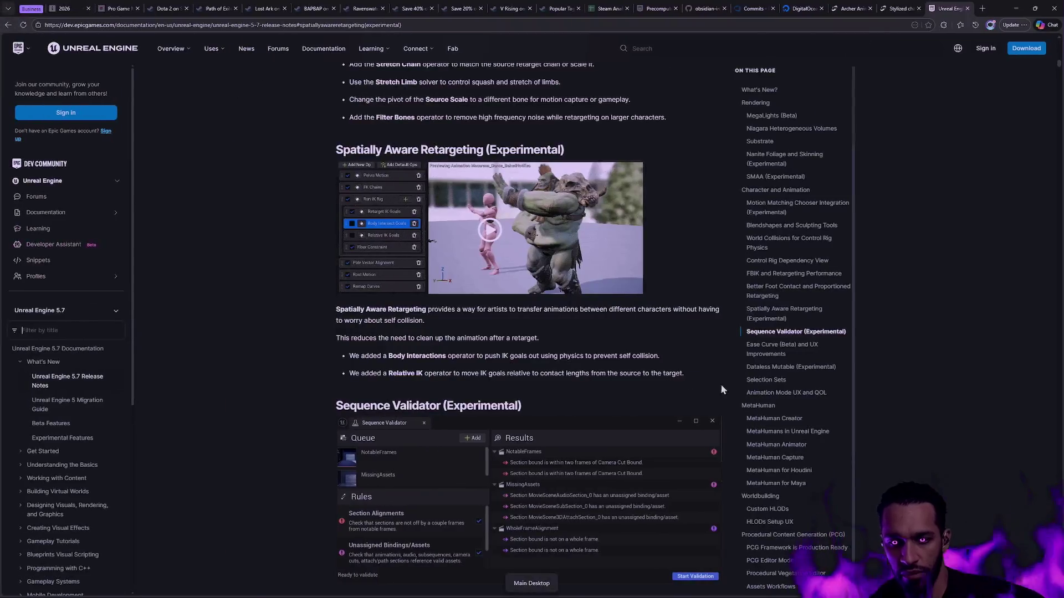
- Run gs for git status, then git restore Content/ to discard the shield mesh change
text(gs)
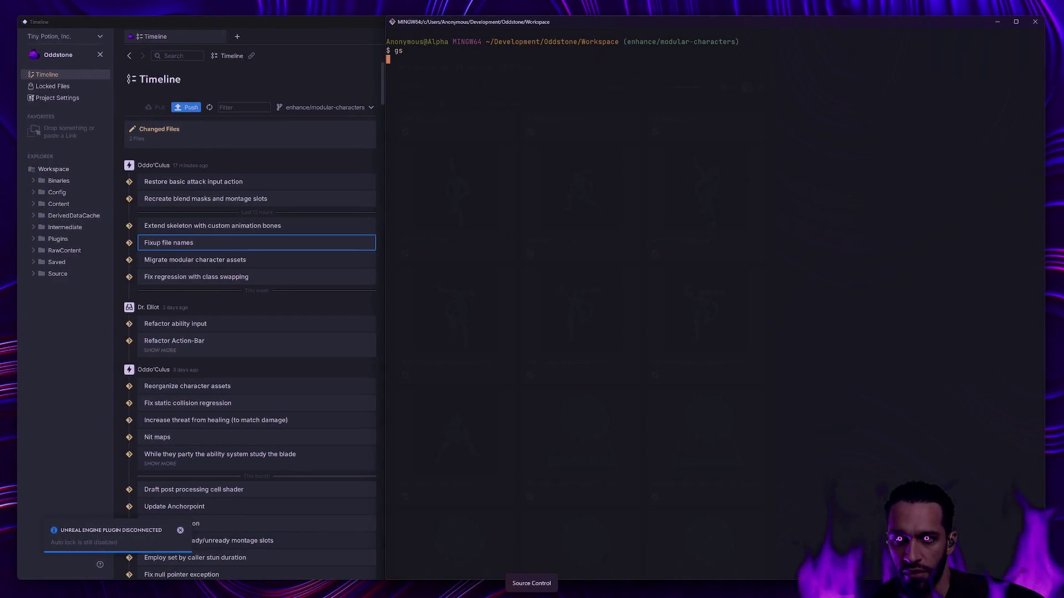
key(Return)
text(git resto)
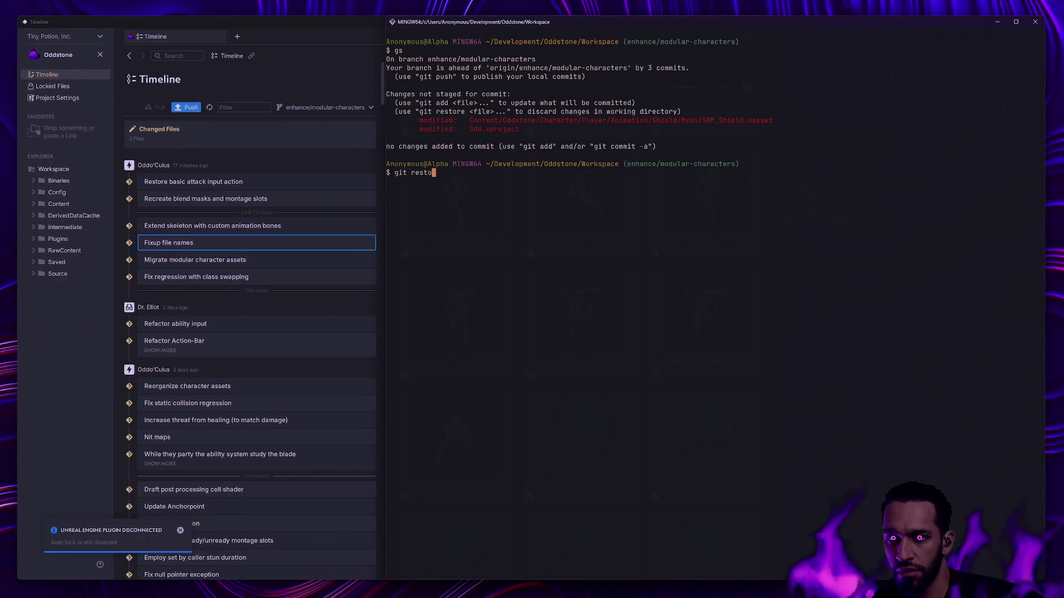
text(re Content/)
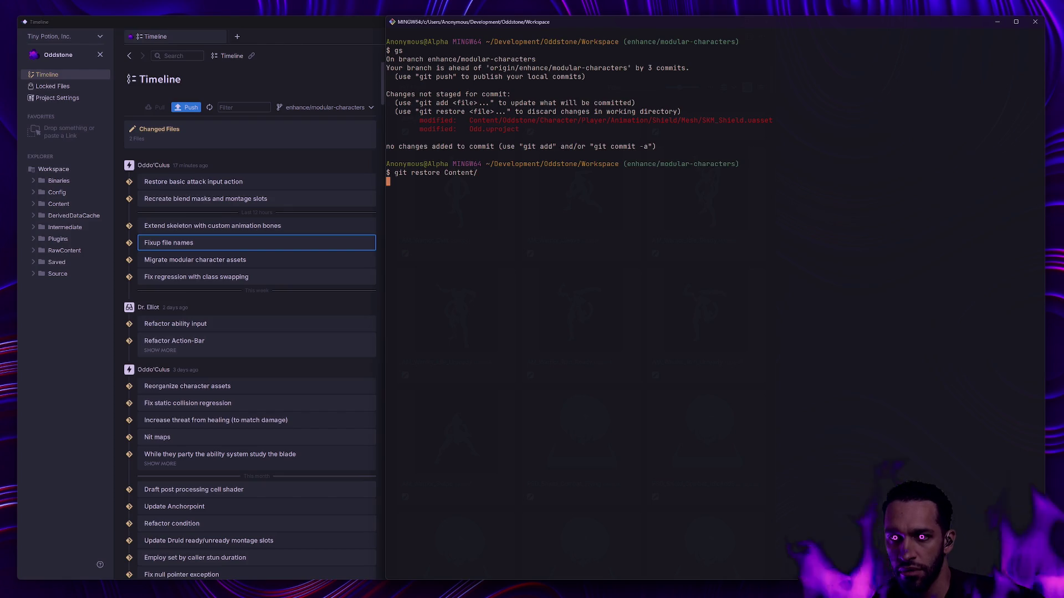
key(Return)
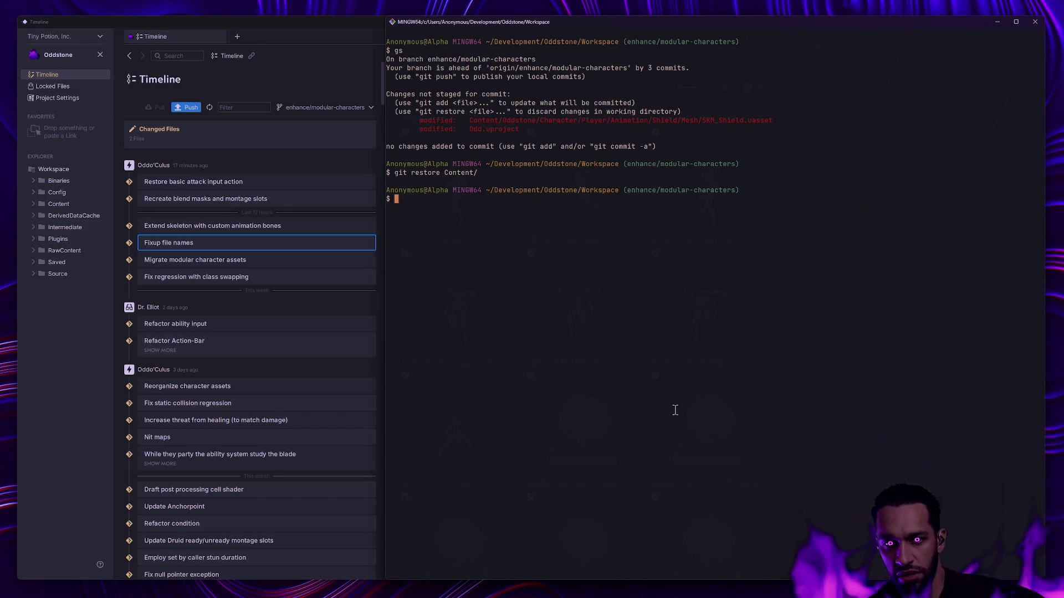
key(ctrl+super+Right)
key(ctrl+super+Right)
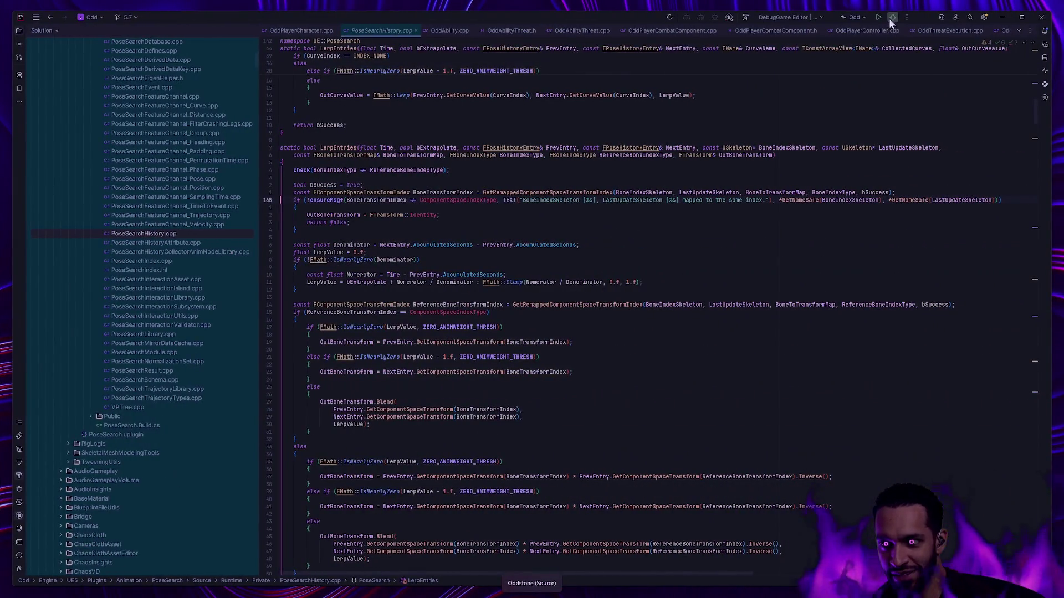
- Read the UE 5.7 Spatially Aware Retargeting notes, then bring up the editor's Content Drawer
click(892, 18)
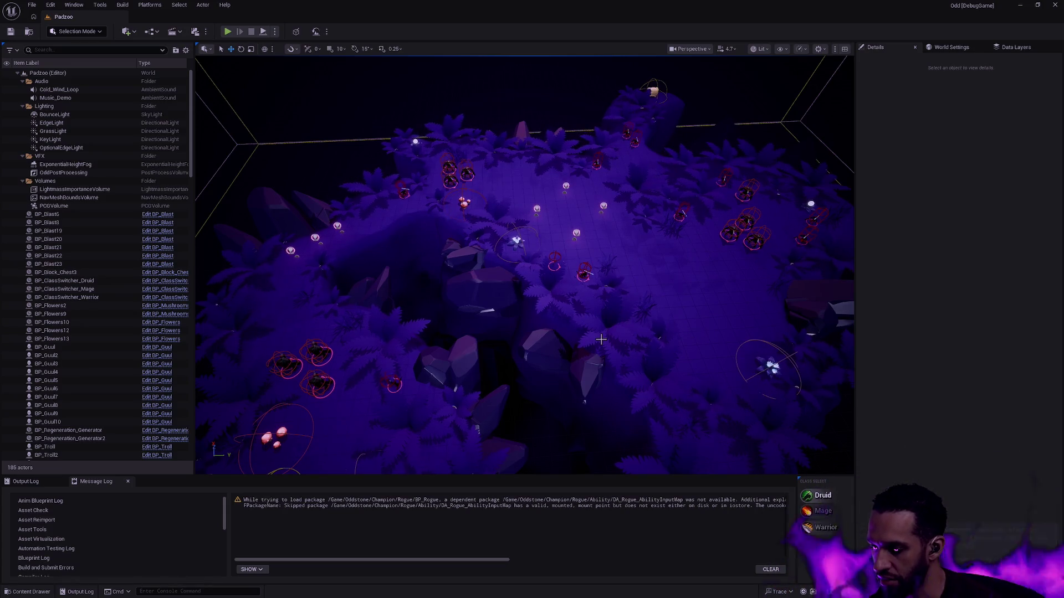
key(ctrl+space)
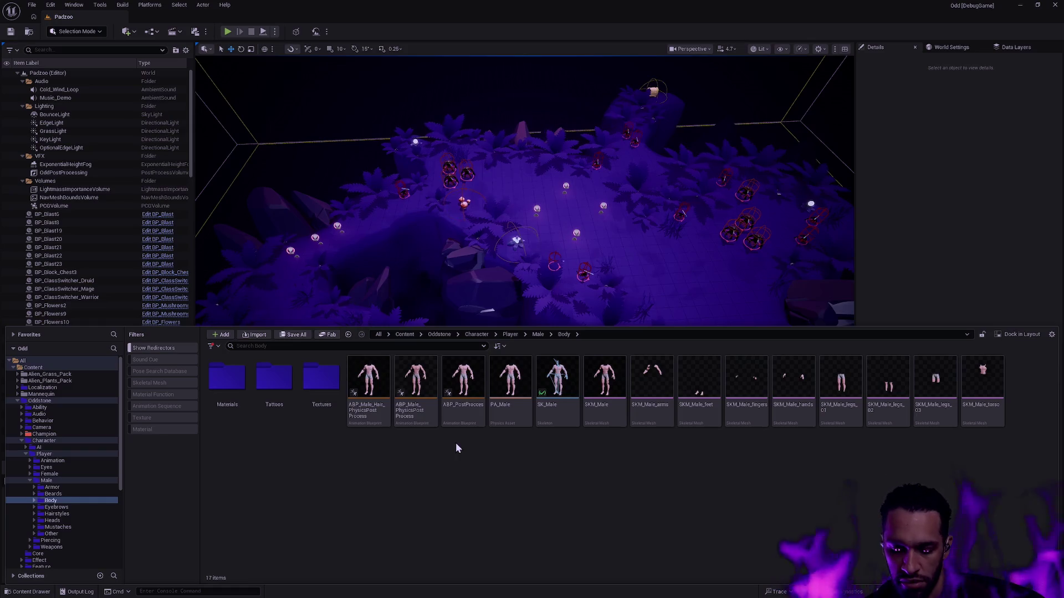
- Find ABP_Druid with the Ctrl+P asset search and open it
key(ctrl+p)
text(ABP_Drui)
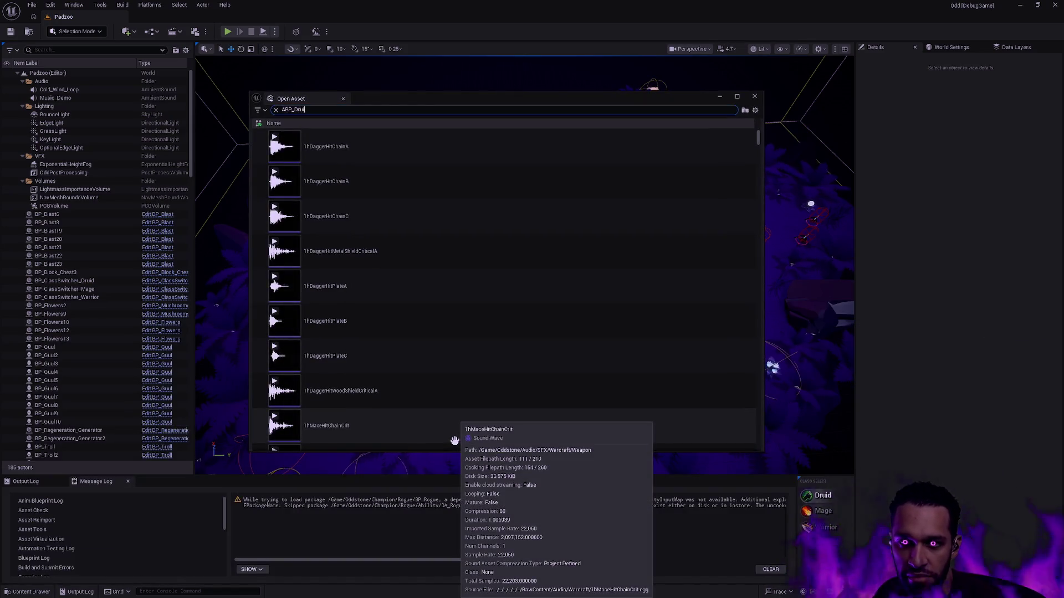
text(d)
click(348, 161)
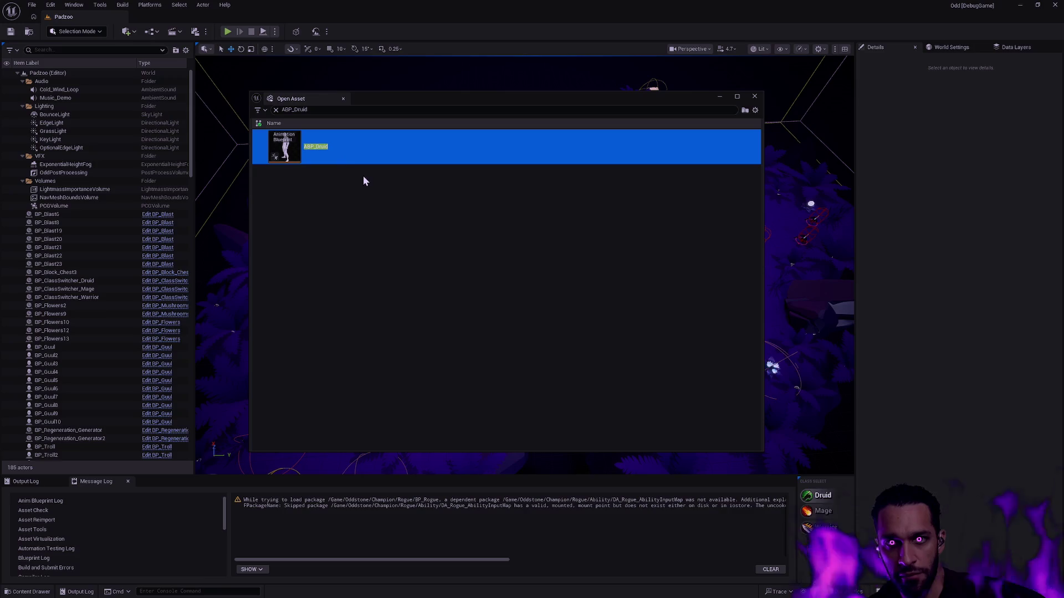
key(Return)
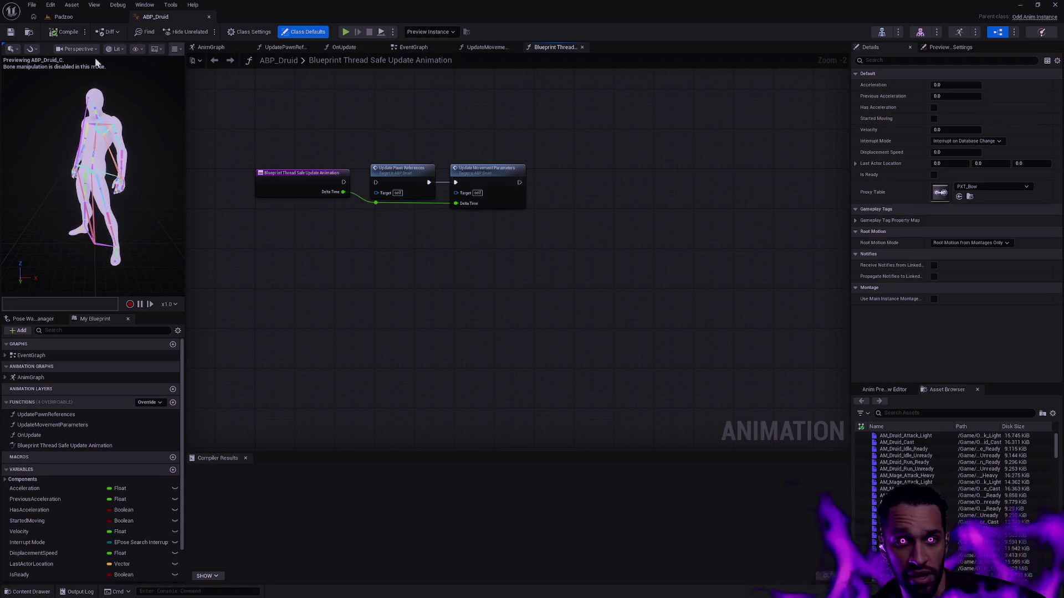
- Open ABP_Druid's asset actions in the Content Drawer, then dismiss them and close the drawer
key(ctrl+space)
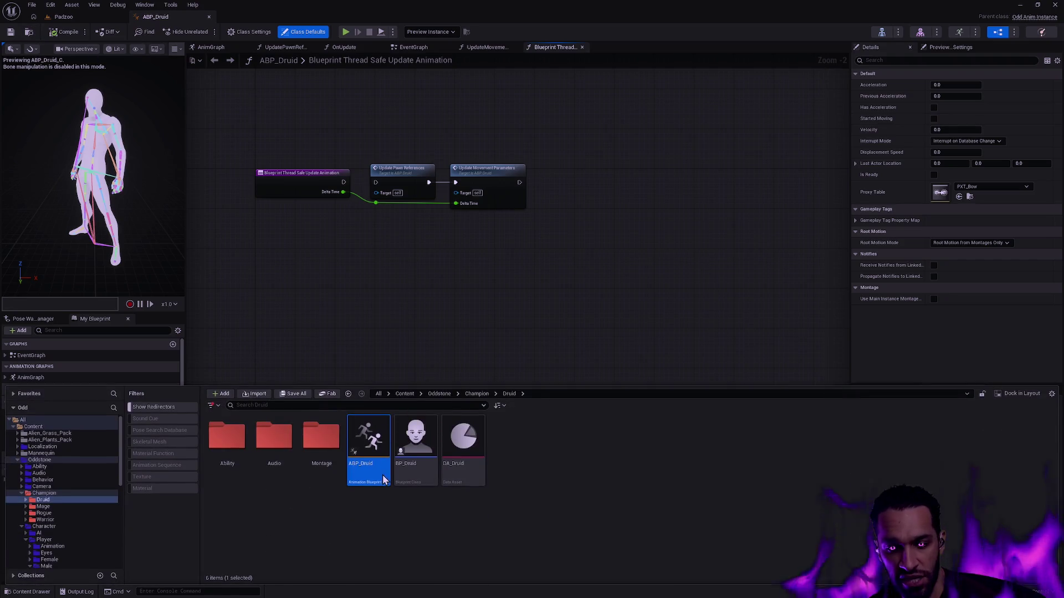
key(alt+Tab)
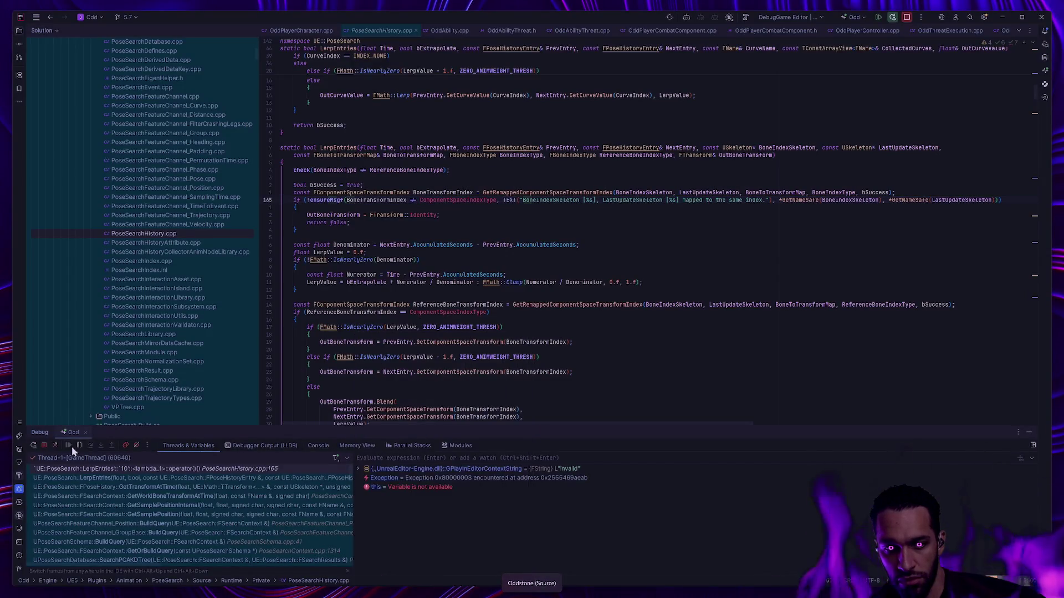
key(alt+Tab)
right_click(370, 468)
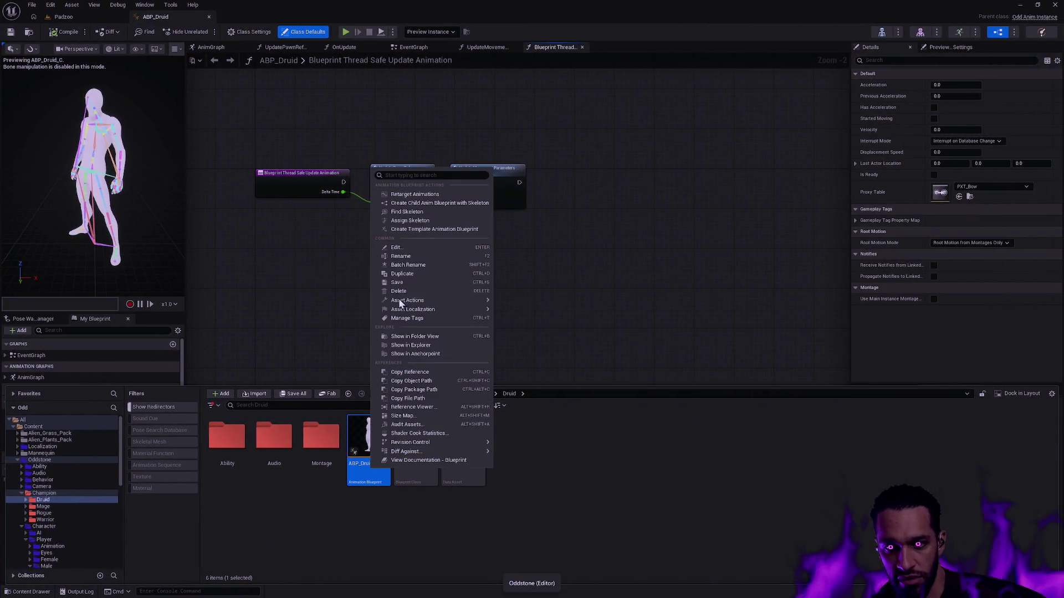
click(565, 455)
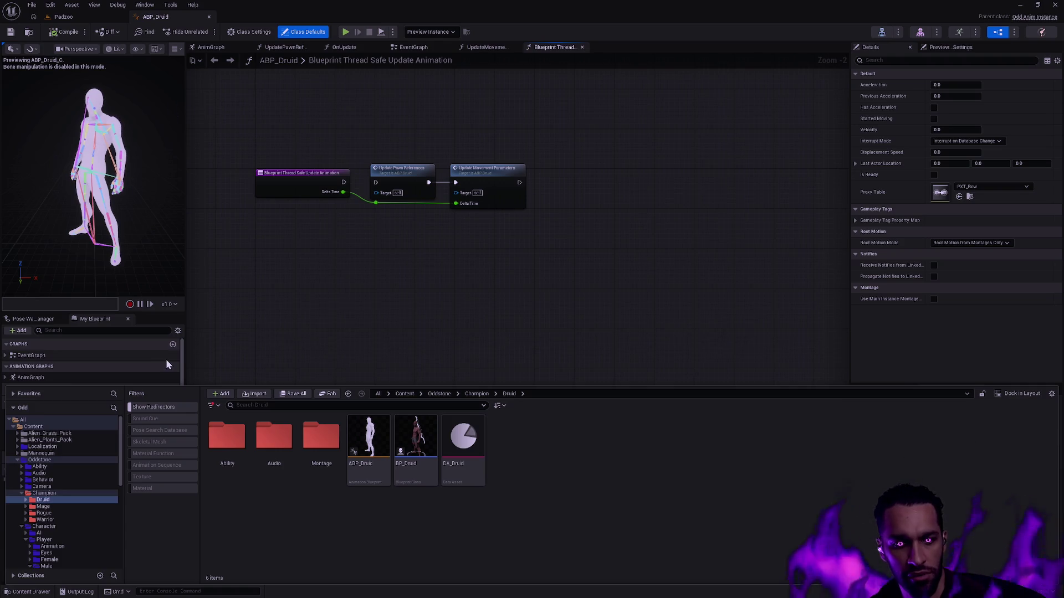
click(240, 355)
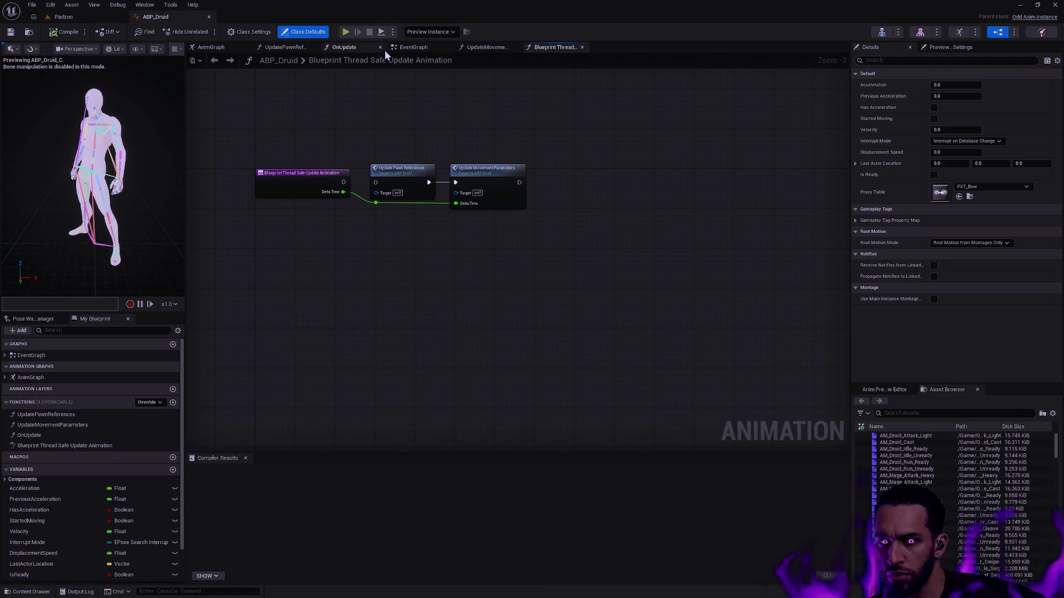
- Toggle between Class Settings and Class Defaults, select spine_02, and recheck ABP_Druid's asset actions
click(248, 33)
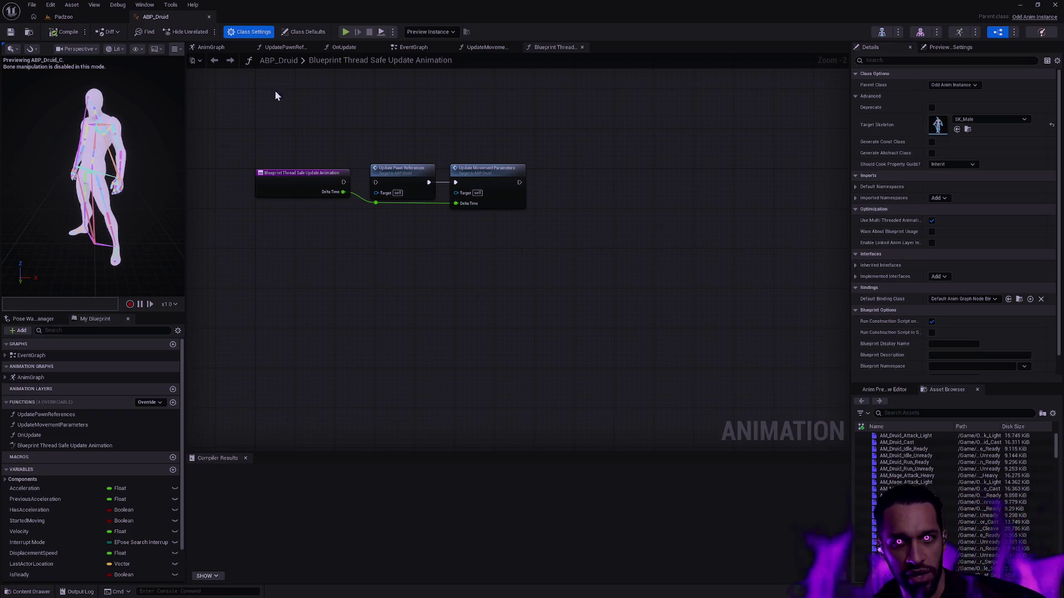
click(299, 32)
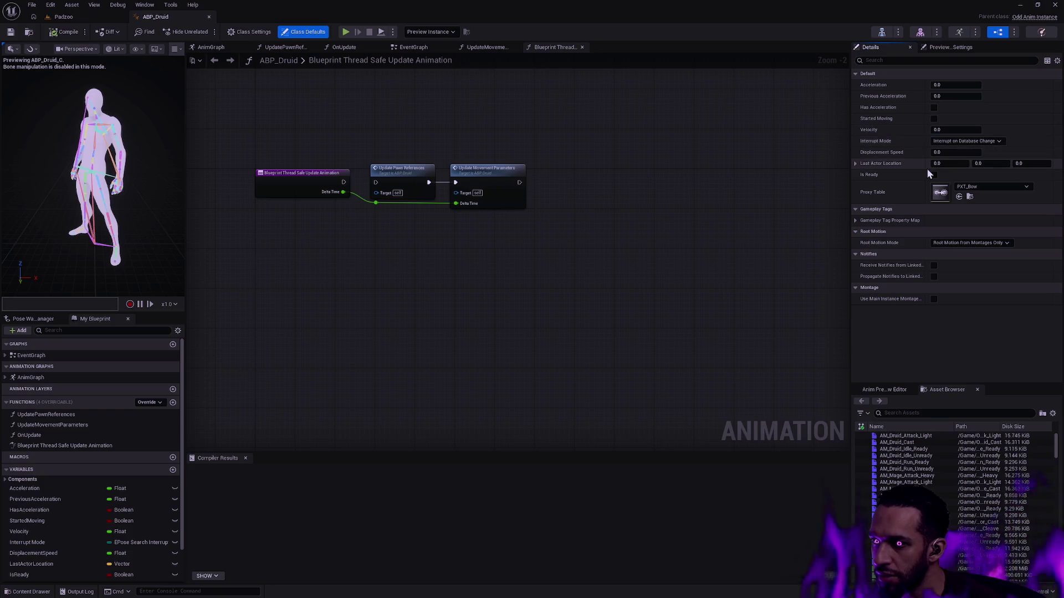
click(262, 34)
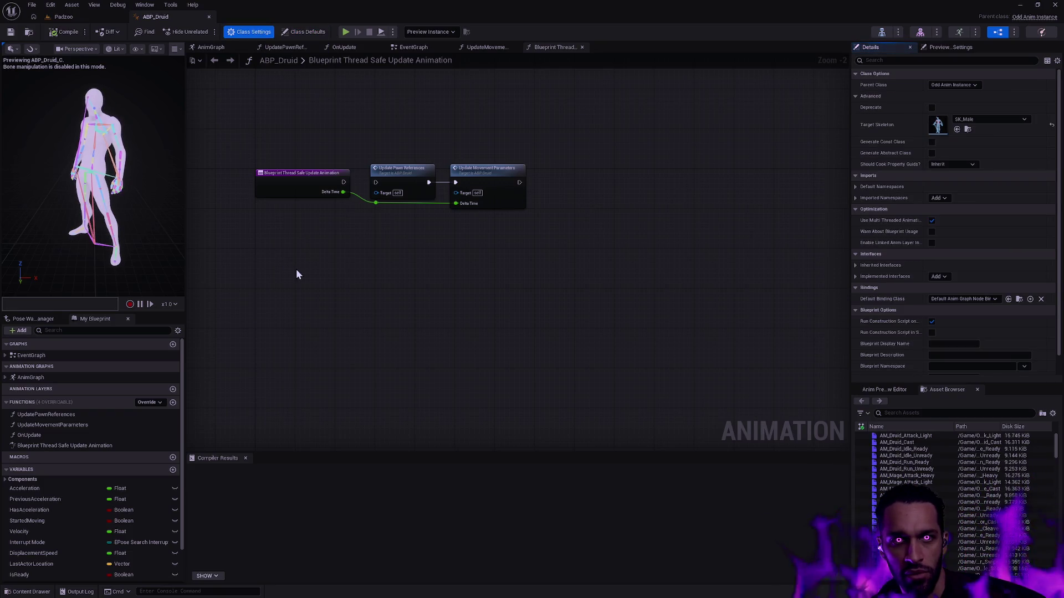
click(95, 165)
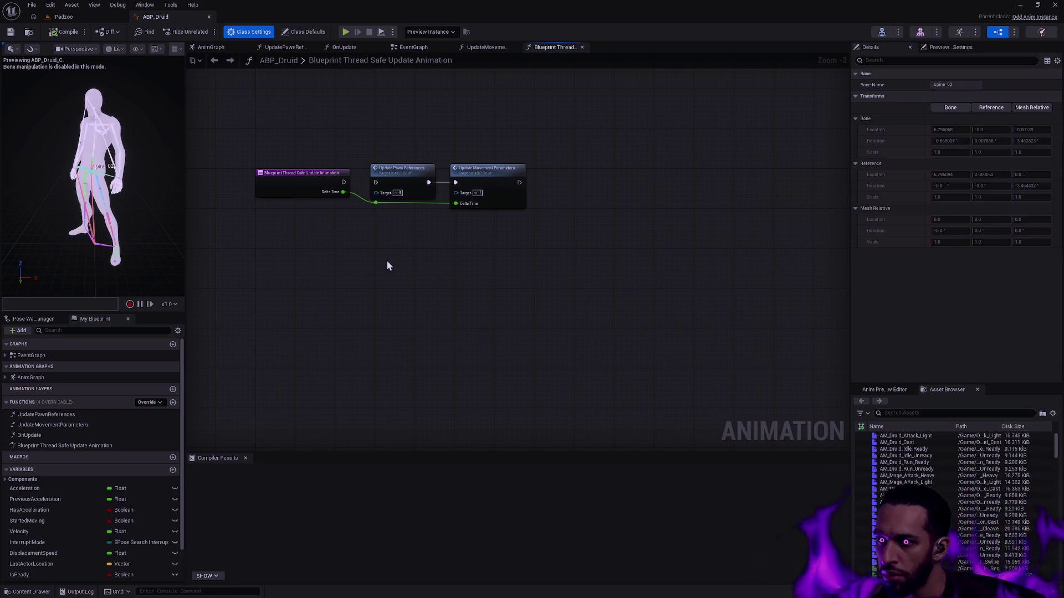
key(ctrl+space)
right_click(369, 452)
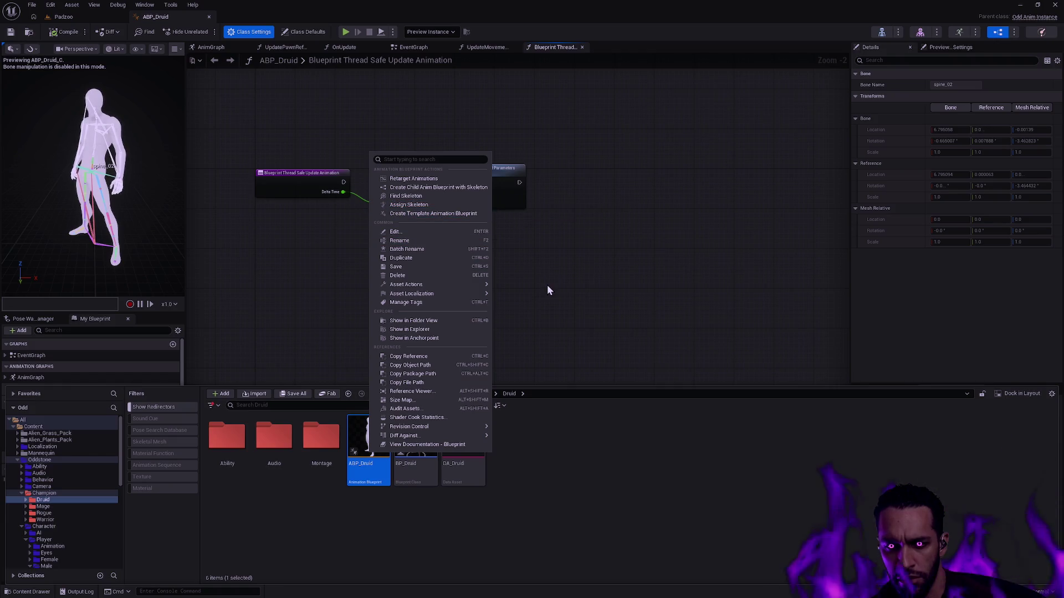
click(540, 308)
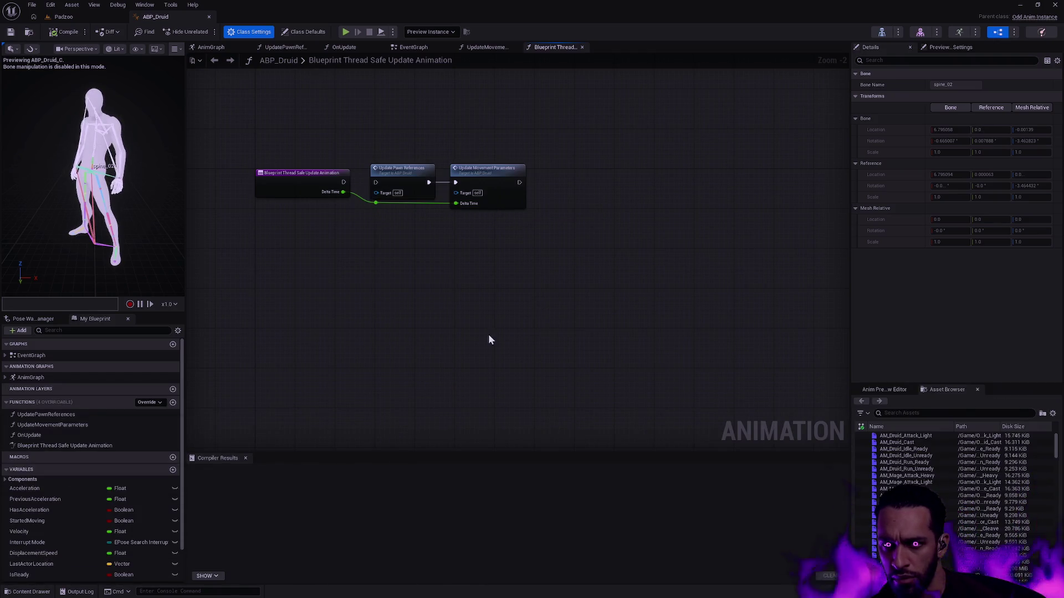
- Expand EventGraph to its Update Animation event, then open the AnimGraph and select Output Pose
click(54, 378)
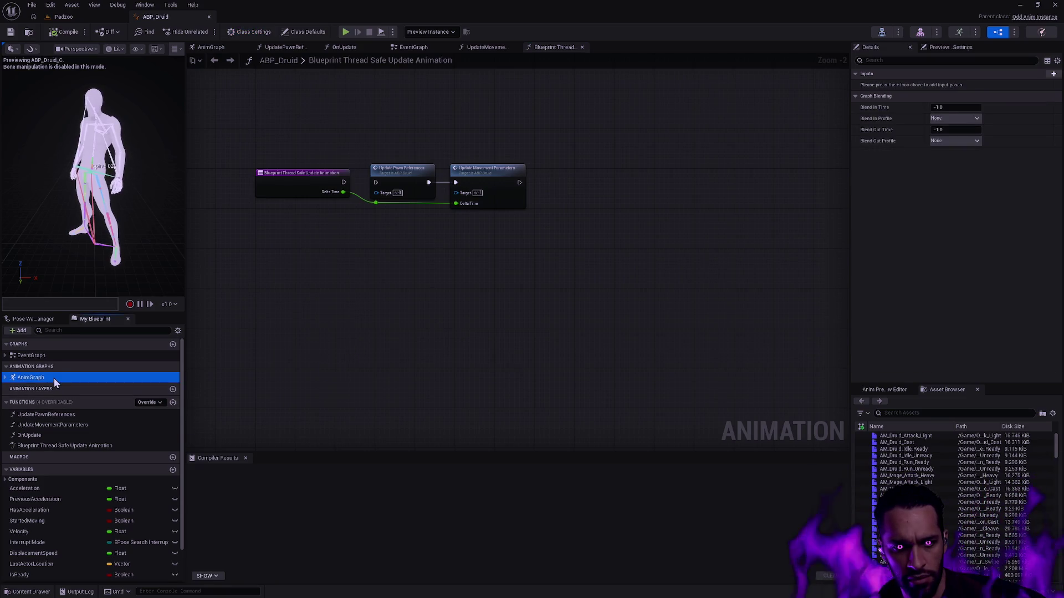
click(52, 358)
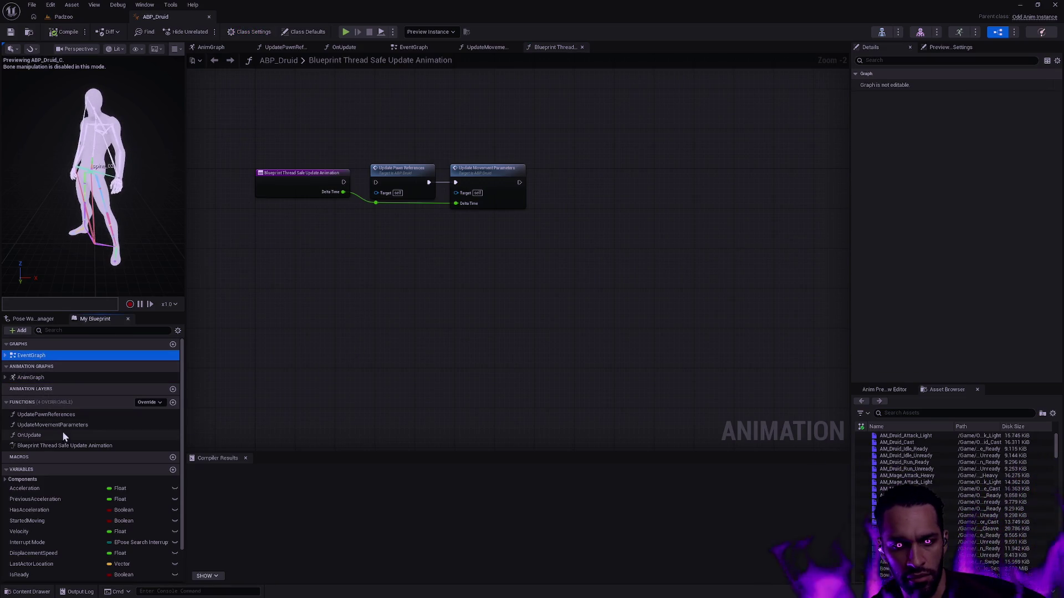
scroll(67, 432, down, 1)
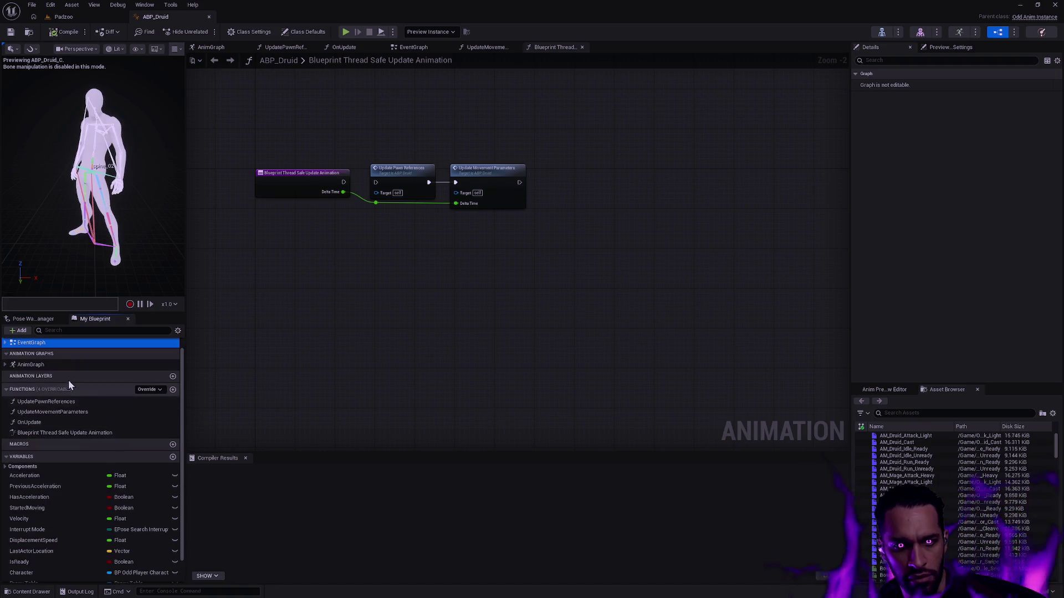
scroll(48, 360, up, 1)
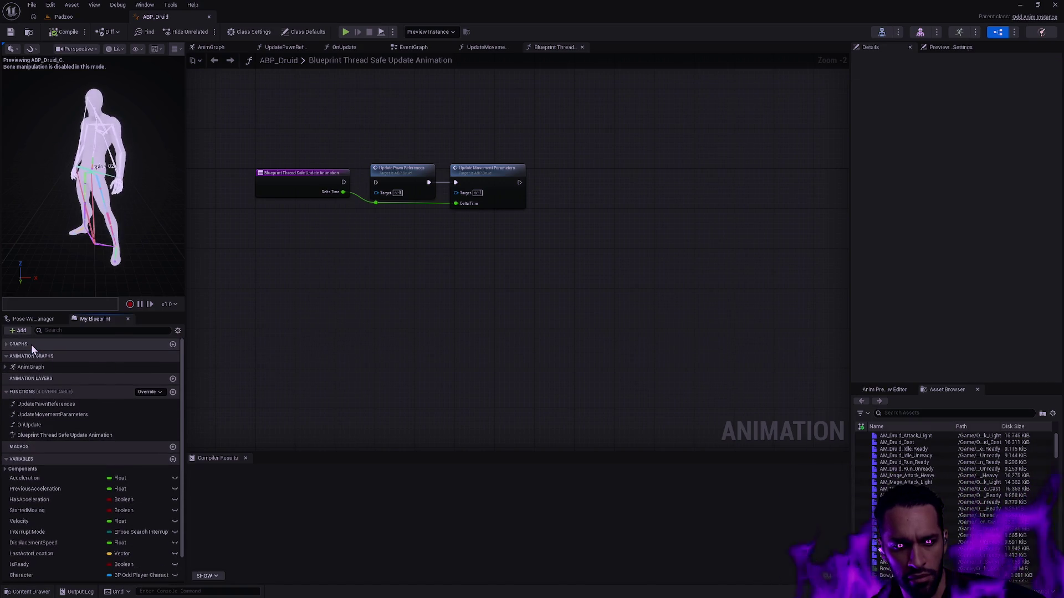
click(6, 357)
click(22, 366)
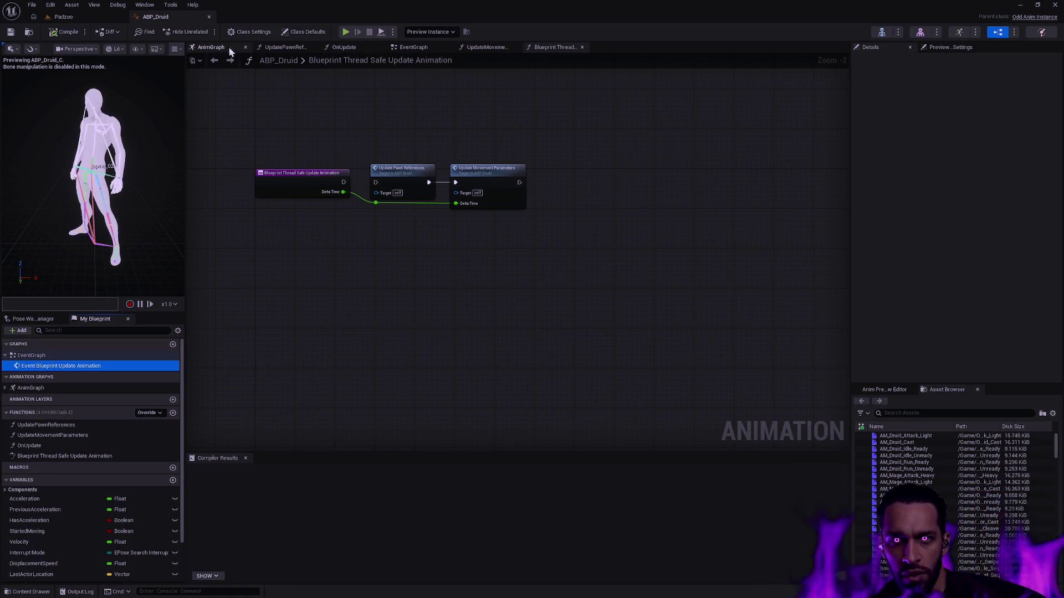
click(213, 47)
click(510, 208)
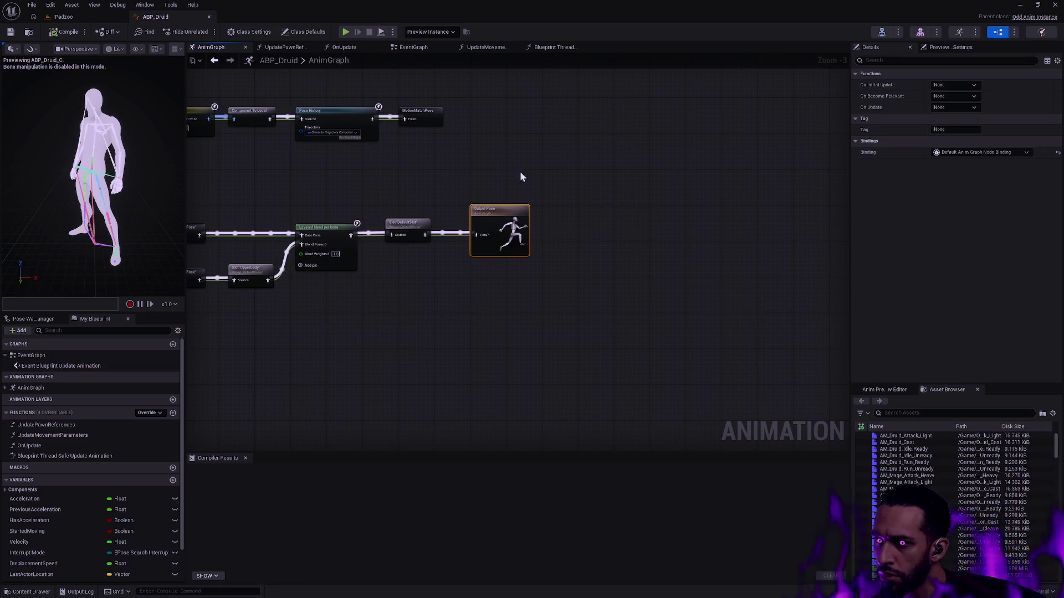
- Pan the AnimGraph to the Output Pose node and review ABP_Druid's Class Settings
drag(527, 178, 677, 266)
drag(454, 167, 587, 186)
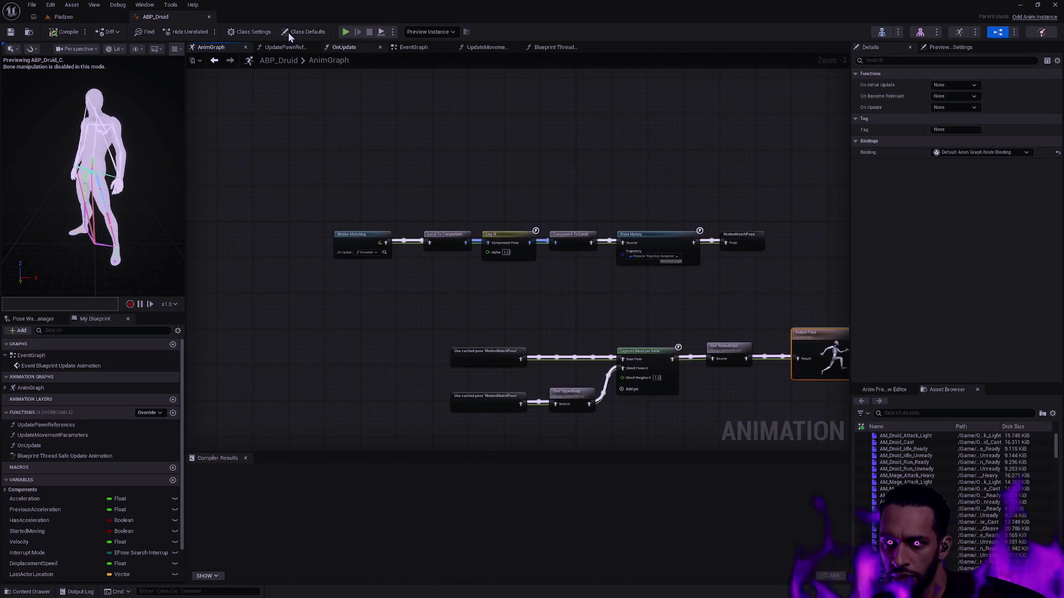
click(253, 34)
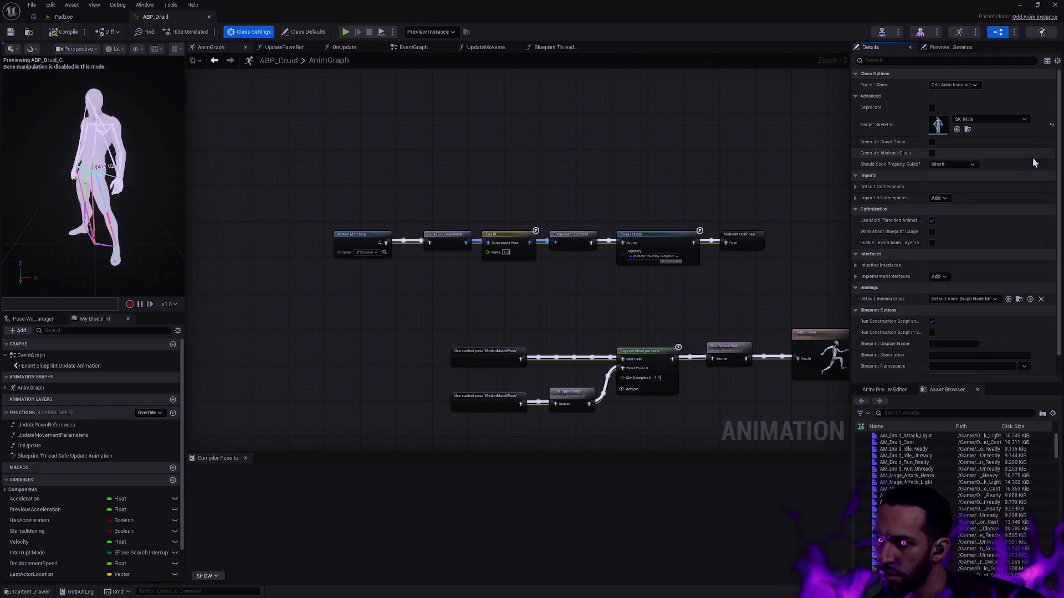
scroll(1061, 218, down, 1)
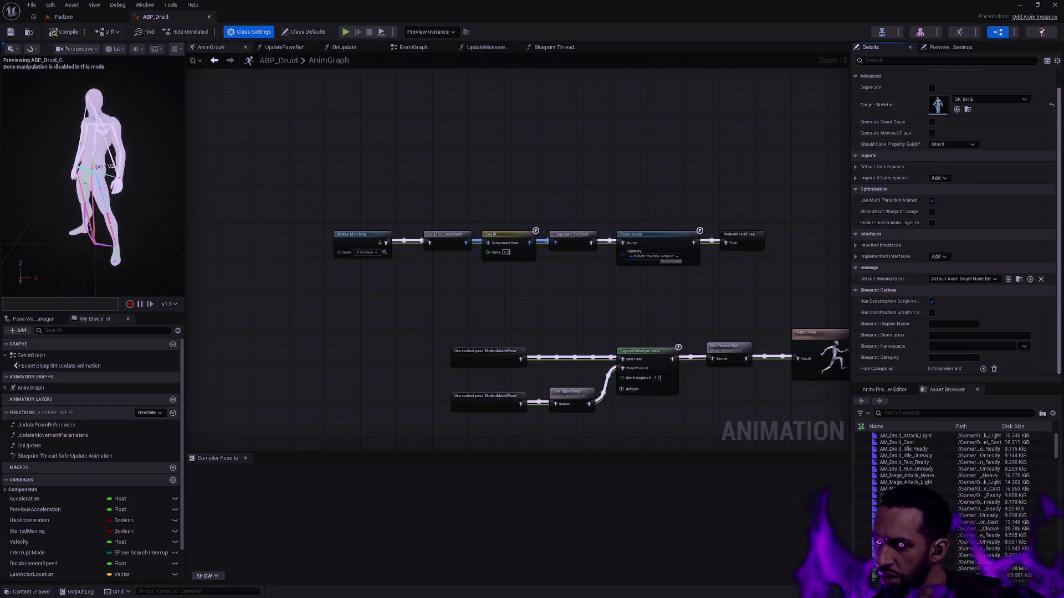
scroll(1058, 221, up, 1)
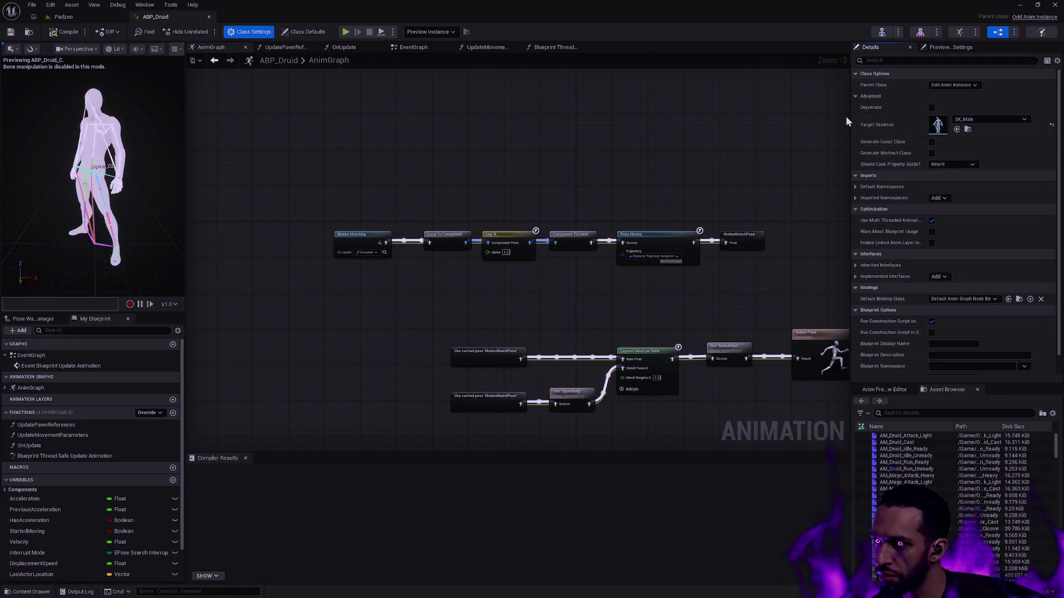
- Check the Details panel's property view options and the preview's LOD menu, then dismiss both
click(1057, 61)
click(1058, 62)
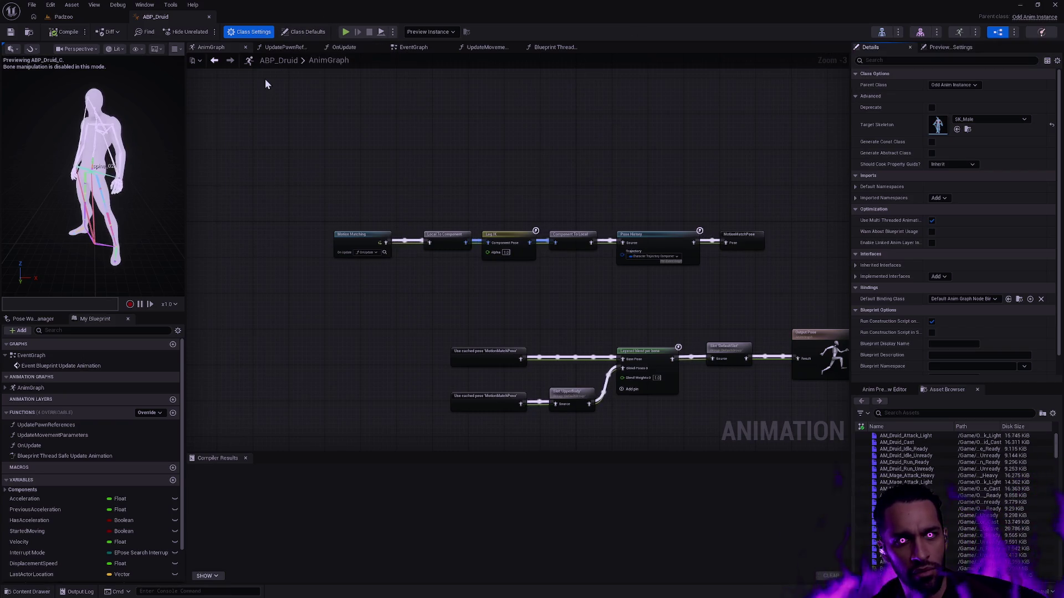
click(174, 49)
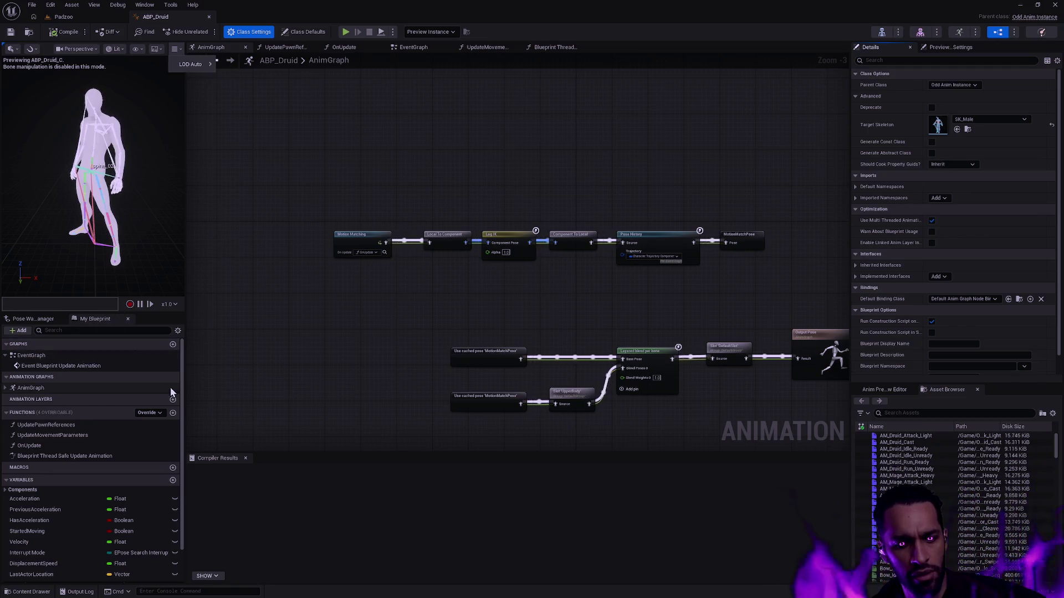
click(516, 446)
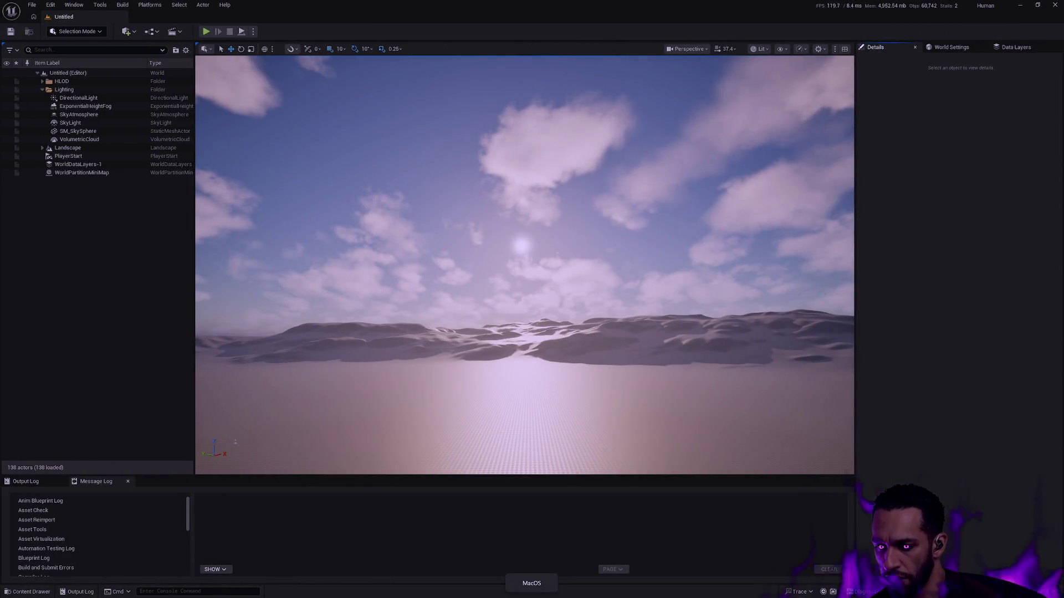
- Bring the SKM_Male editor forward and move the Epic Games Launcher to the MacOS desktop
key(alt+Tab)
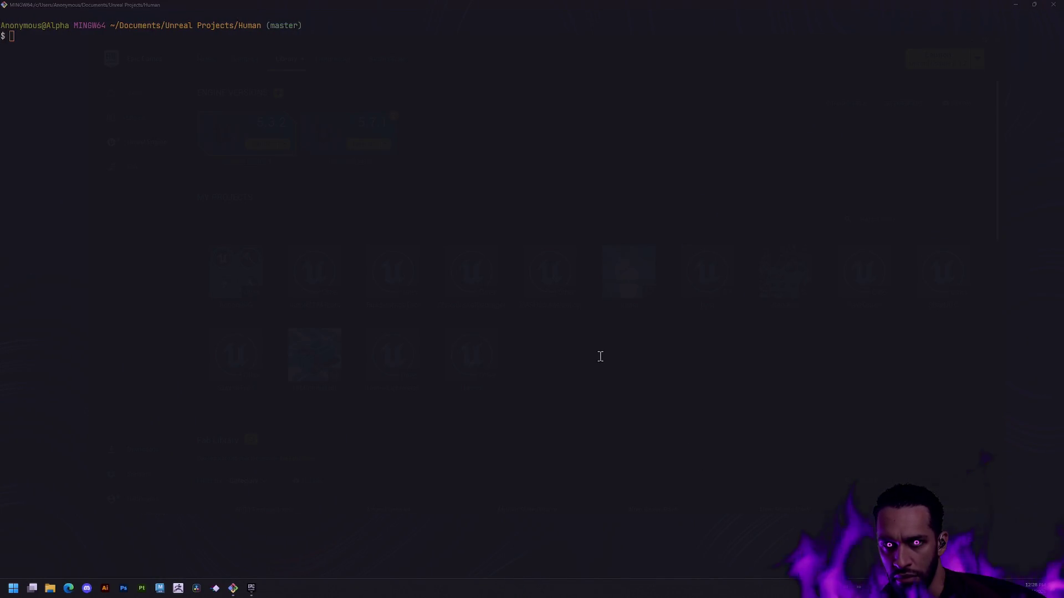
click(624, 395)
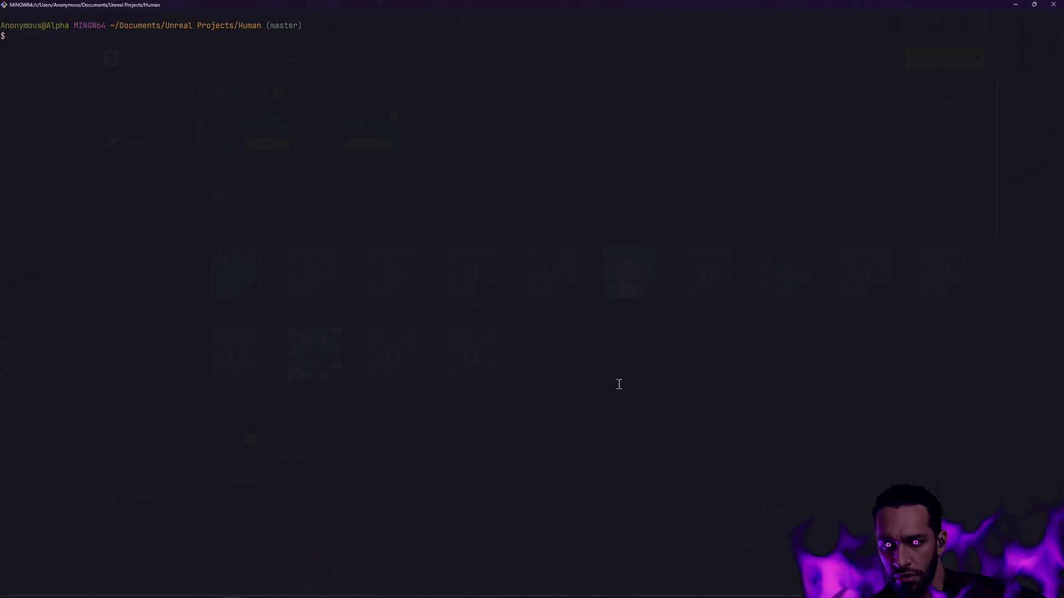
key(super+Tab)
mouse_move(621, 332)
mouse_down()
mouse_move(620, 476)
mouse_move(590, 549)
mouse_up()
click(591, 548)
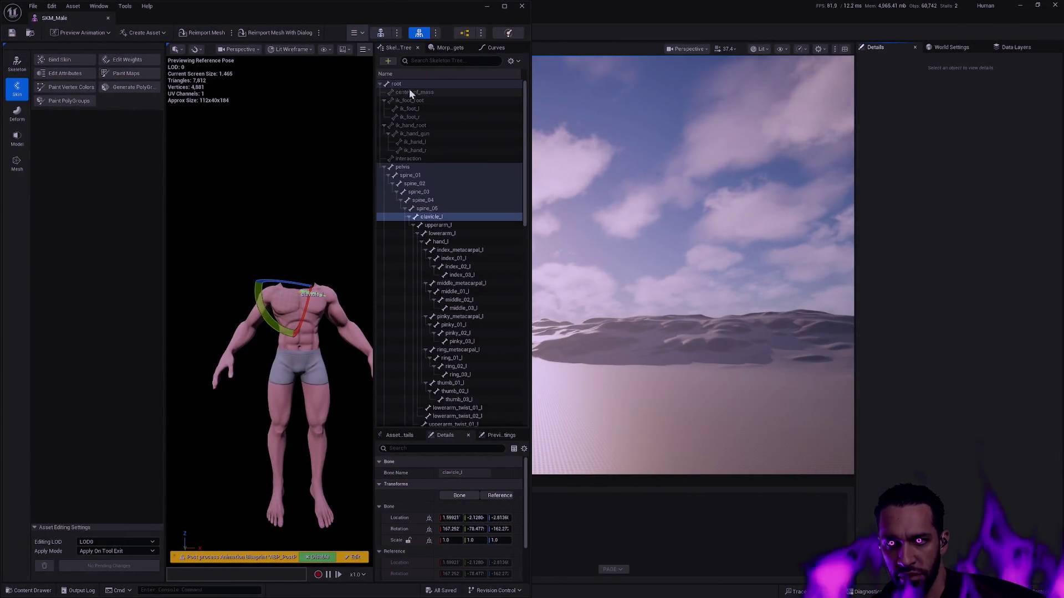
- Close the SKM_Male skeletal mesh editor and bring the Epic Games Launcher to the front
click(519, 7)
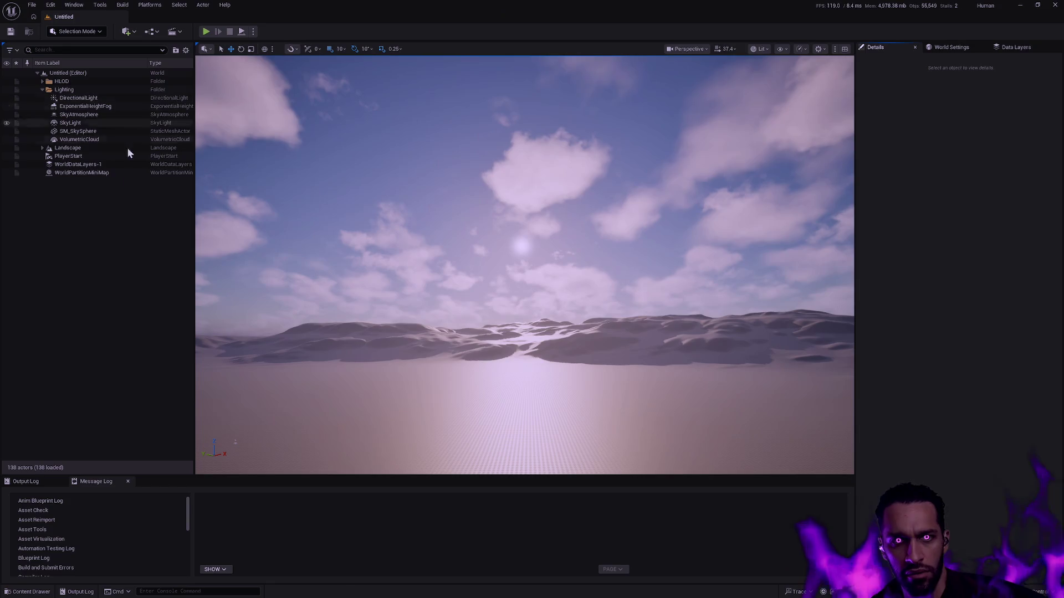
key(ctrl+space)
key(alt+Tab)
key(alt+Tab)
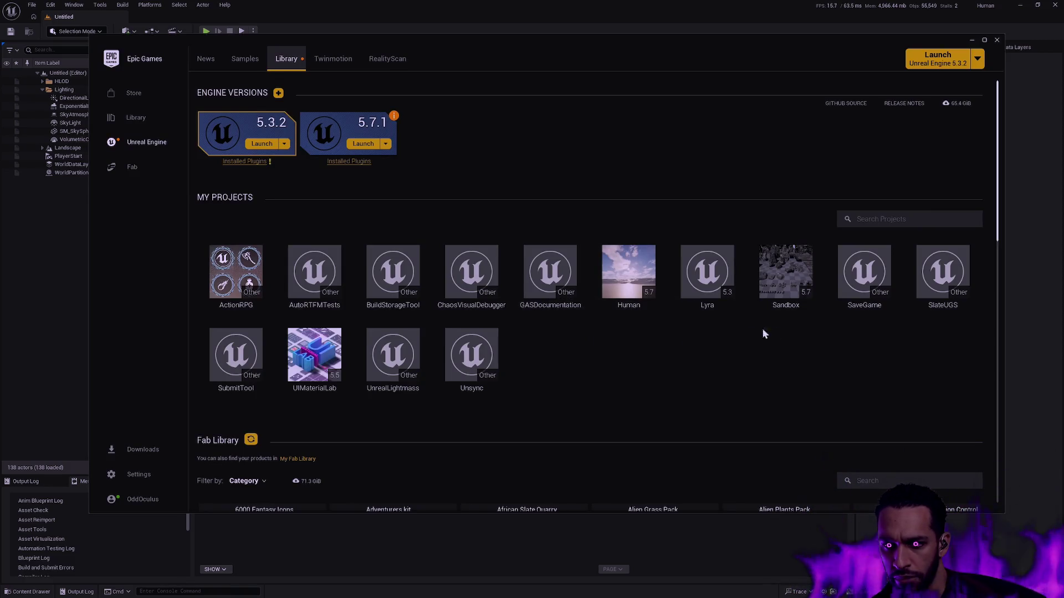
- Start a new Game Animation Sample project from the Fab Library and name it GASP
scroll(500, 335, down, 2)
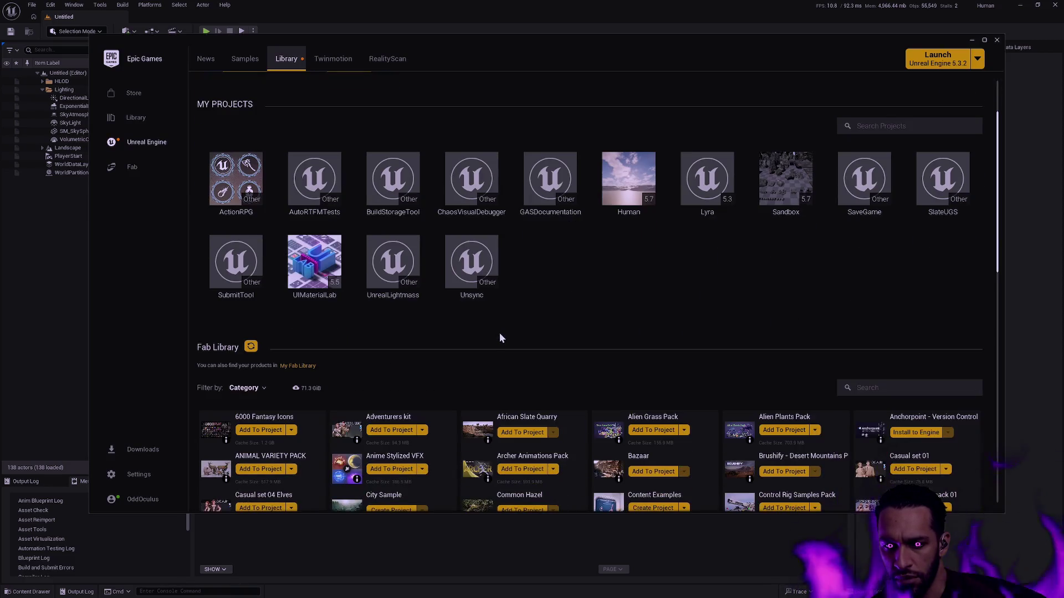
scroll(520, 326, down, 5)
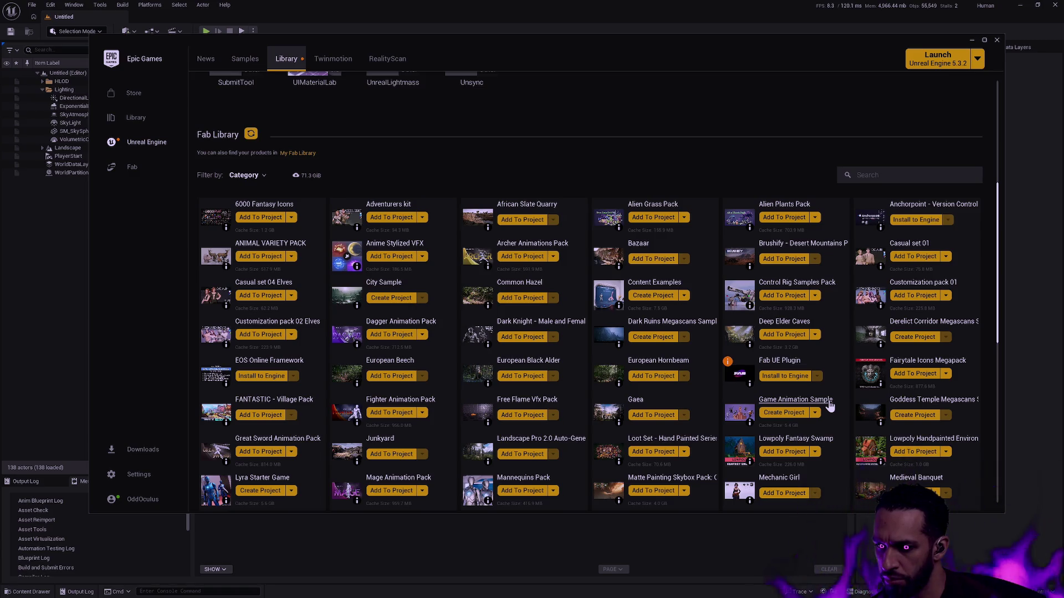
click(790, 413)
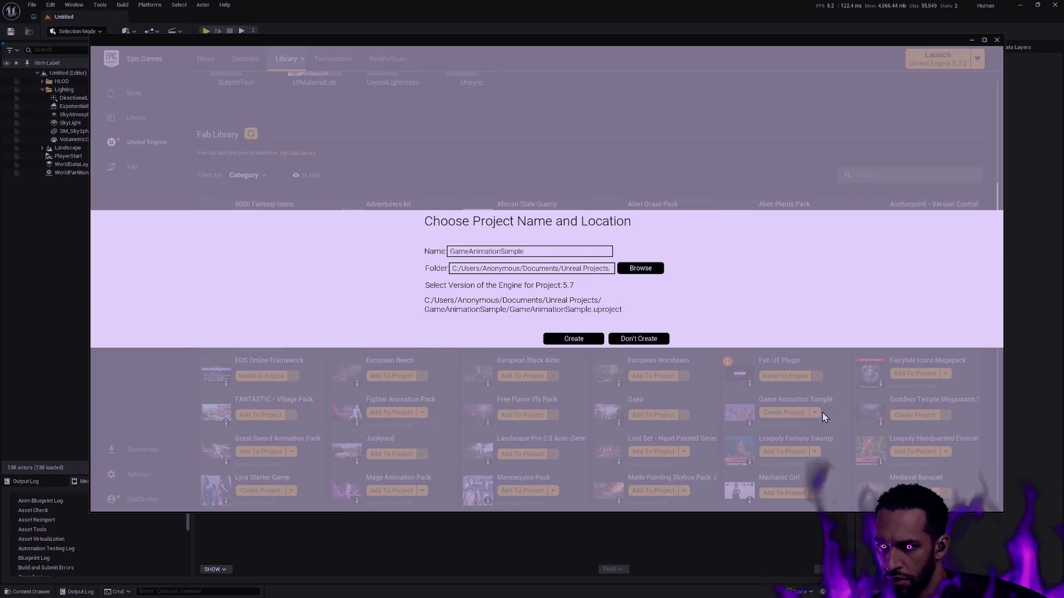
double_click(549, 251)
text(GASP)
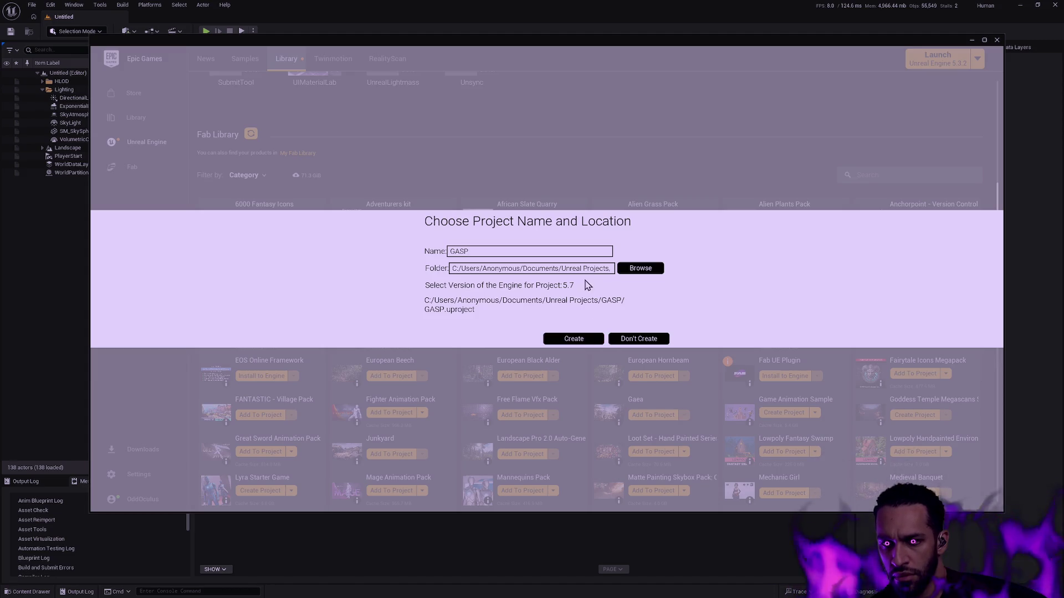
- Change the project folder to Unreal Projects/GASP and create the project
drag(589, 268, 682, 268)
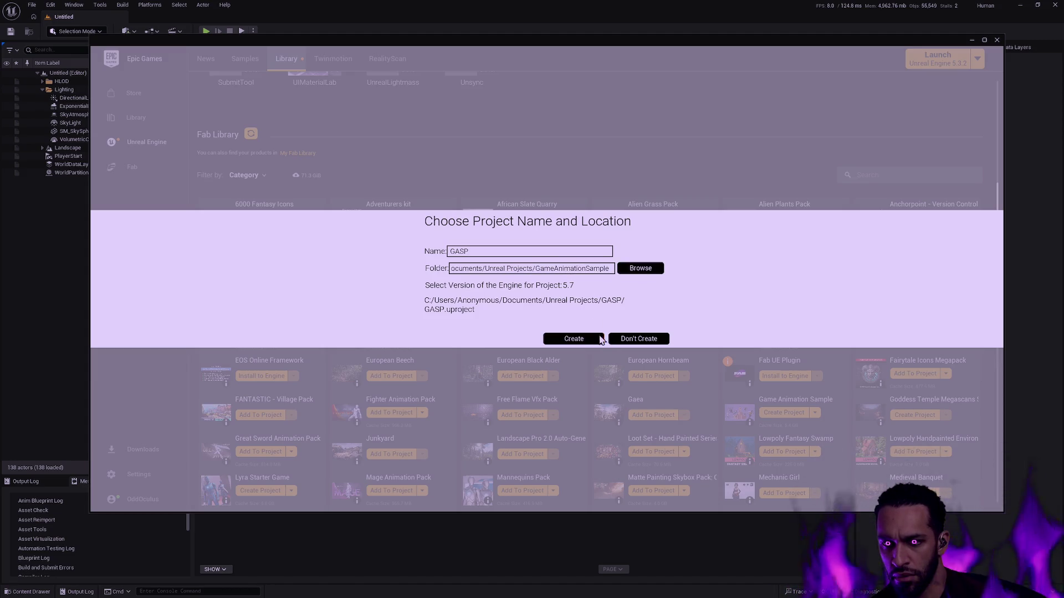
drag(536, 268, 661, 268)
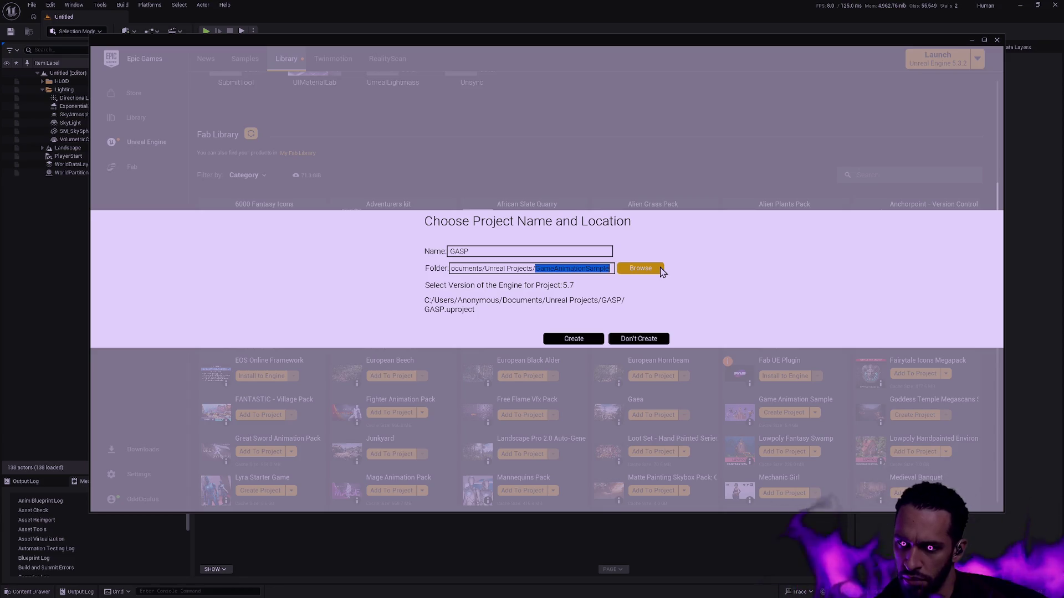
text(GASP)
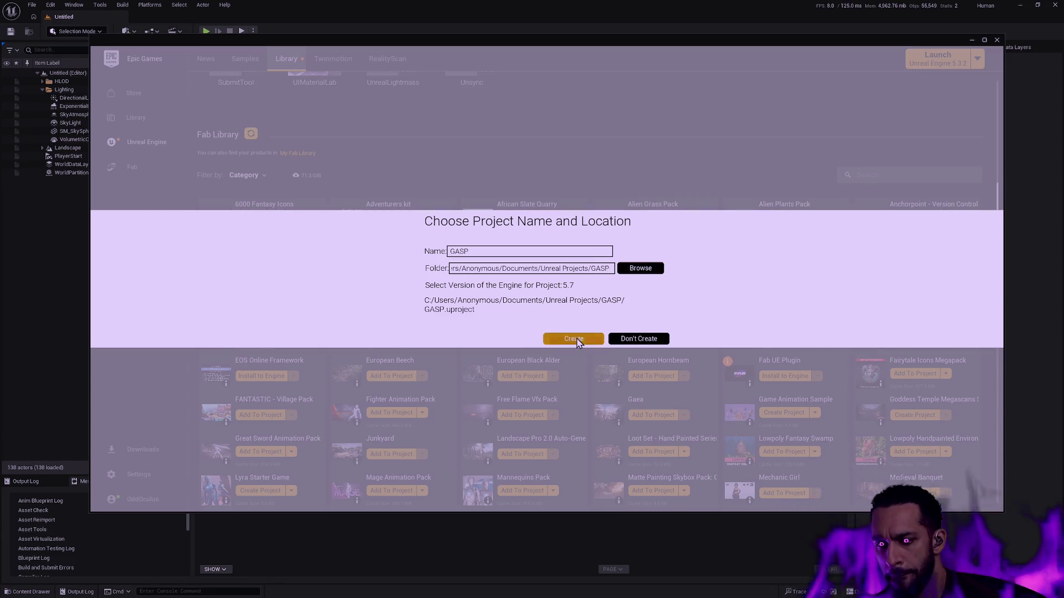
click(575, 339)
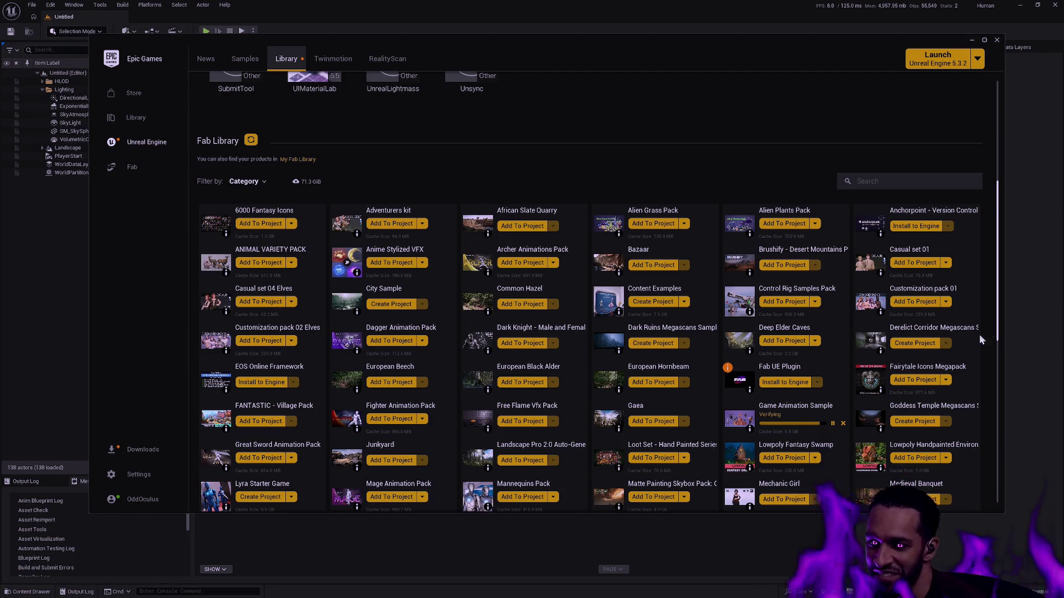
- Wait for the Game Animation Sample to finish installing, then open its Fab page
scroll(1000, 318, down, 1)
scroll(1001, 320, up, 1)
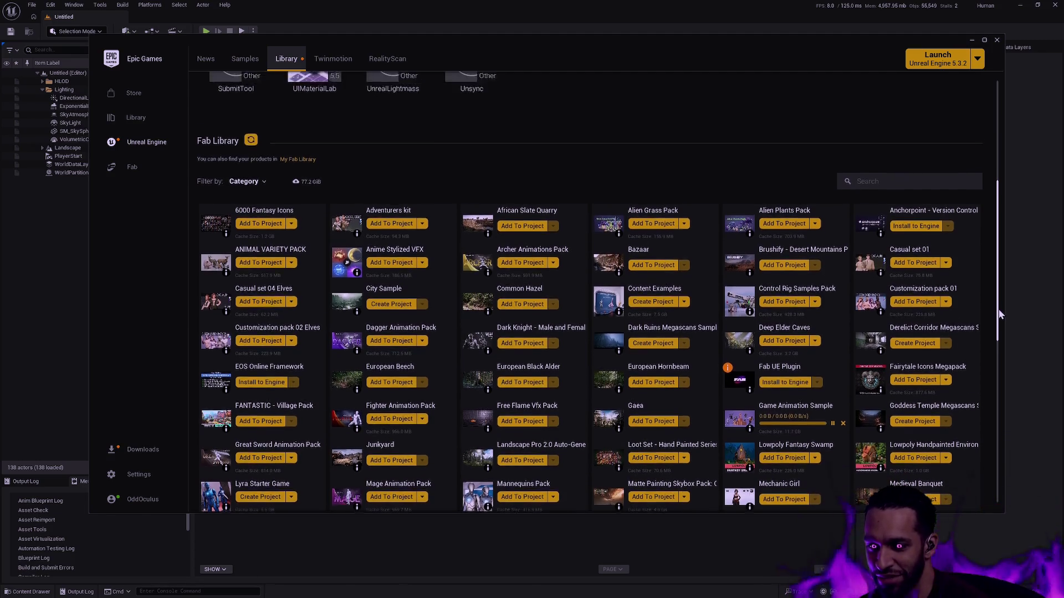
scroll(1001, 324, down, 3)
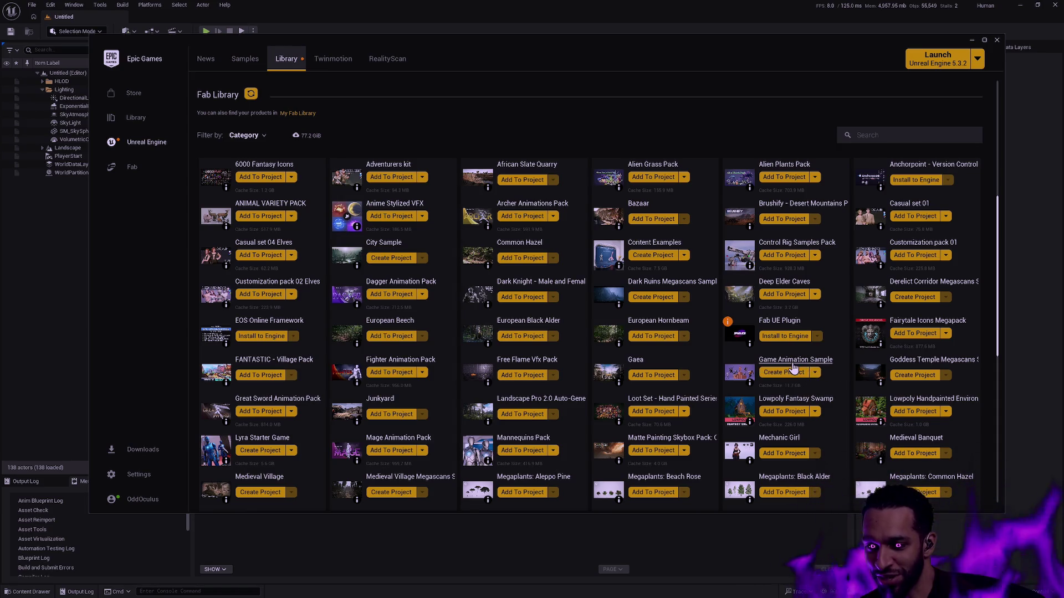
click(792, 373)
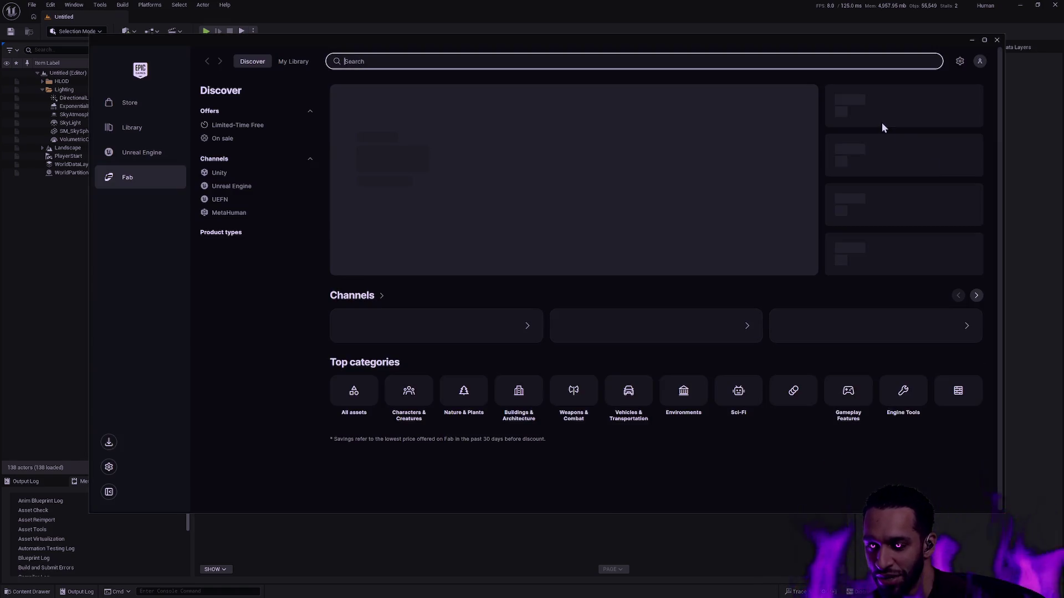
- Return to the launcher's Unreal Engine section and wait while it loads
click(131, 146)
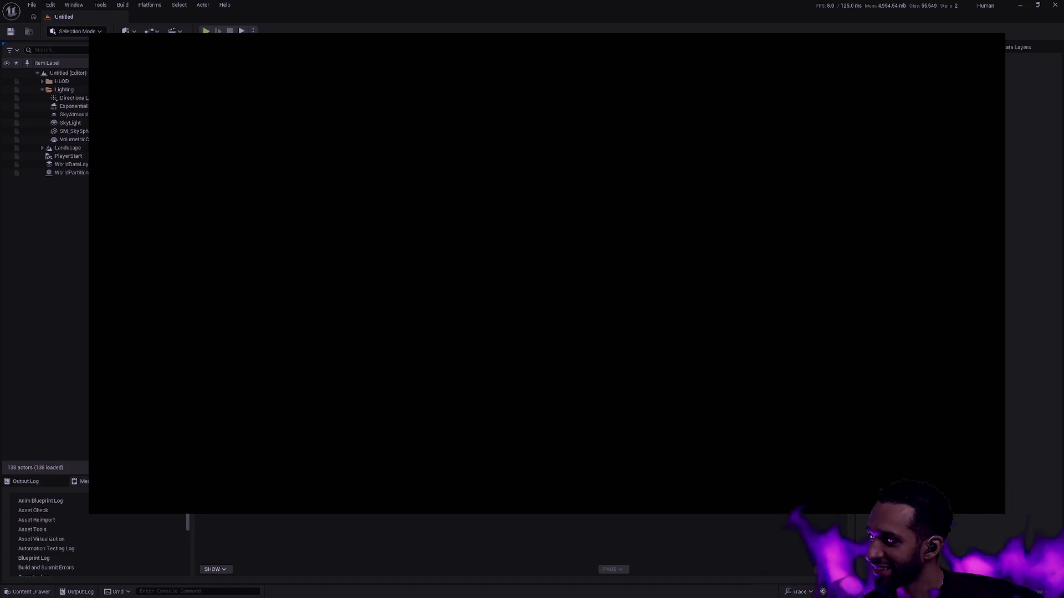
mouse_move(975, 596)
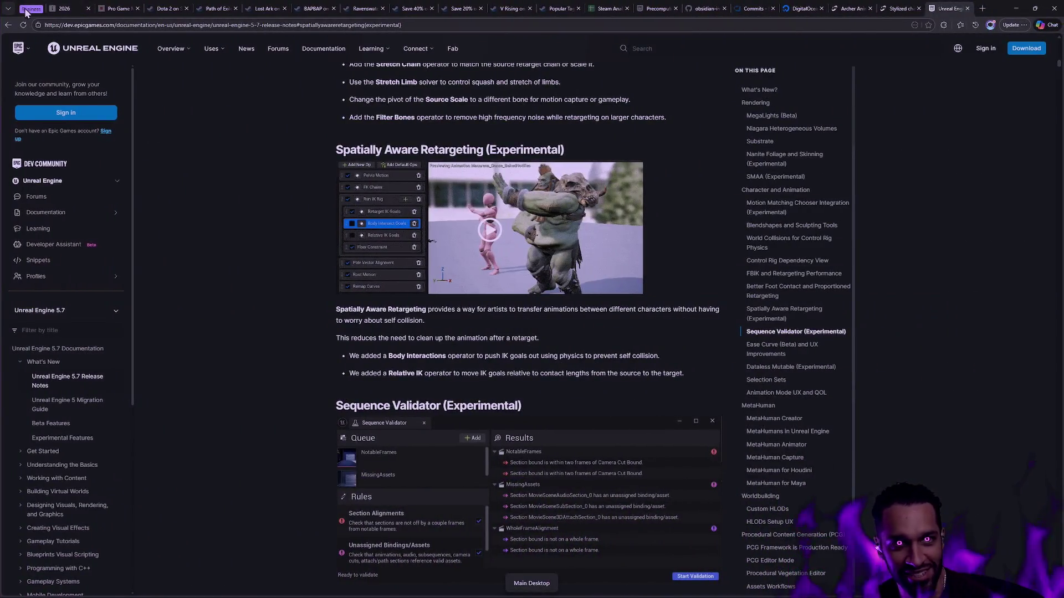
- Switch to the browser's 2026 tldraw planning board
click(74, 9)
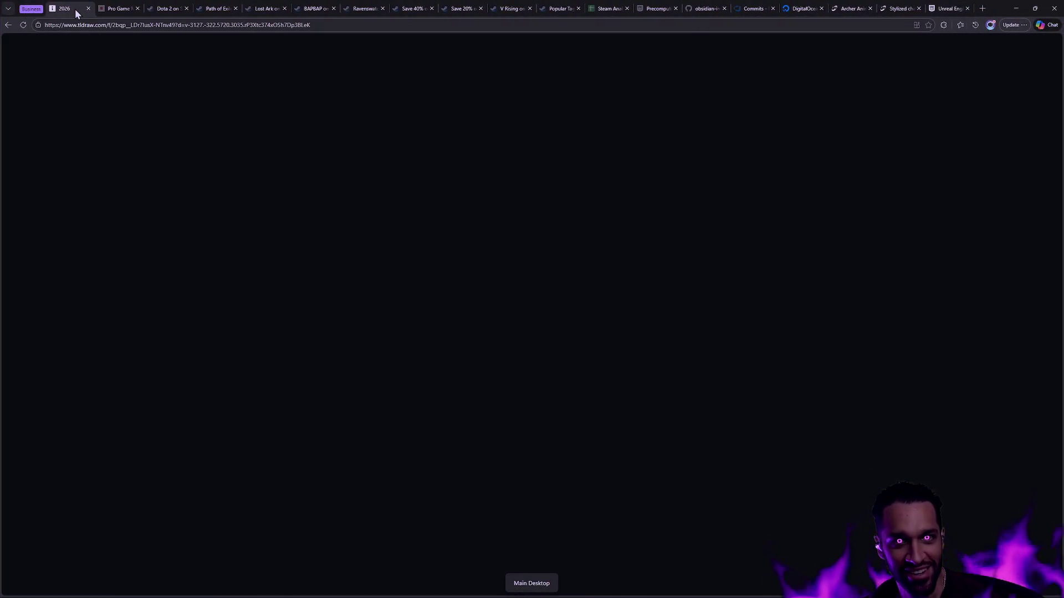